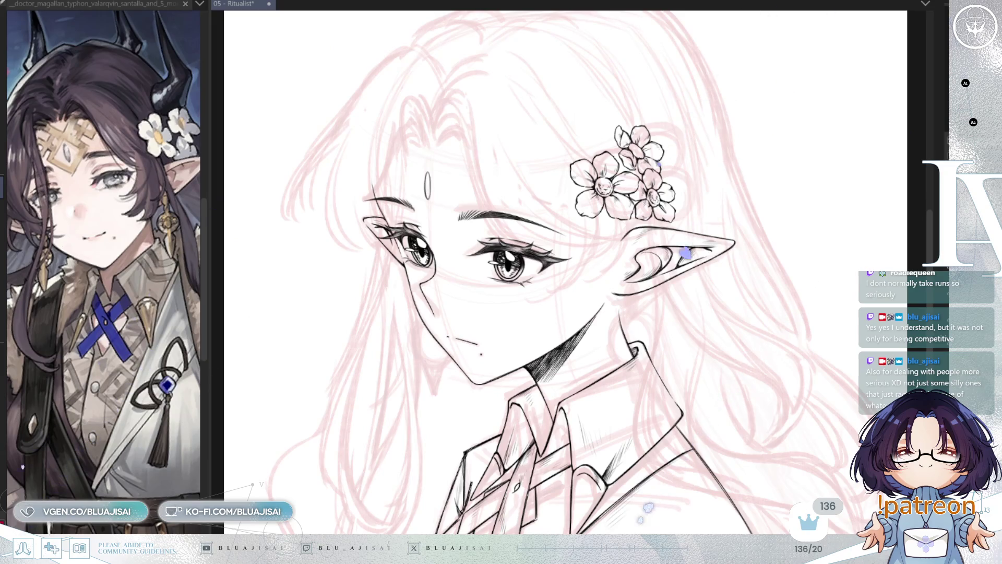
- Centre and zoom into the face, mirror it to check symmetry, then zoom back out
drag(478, 424, 550, 476)
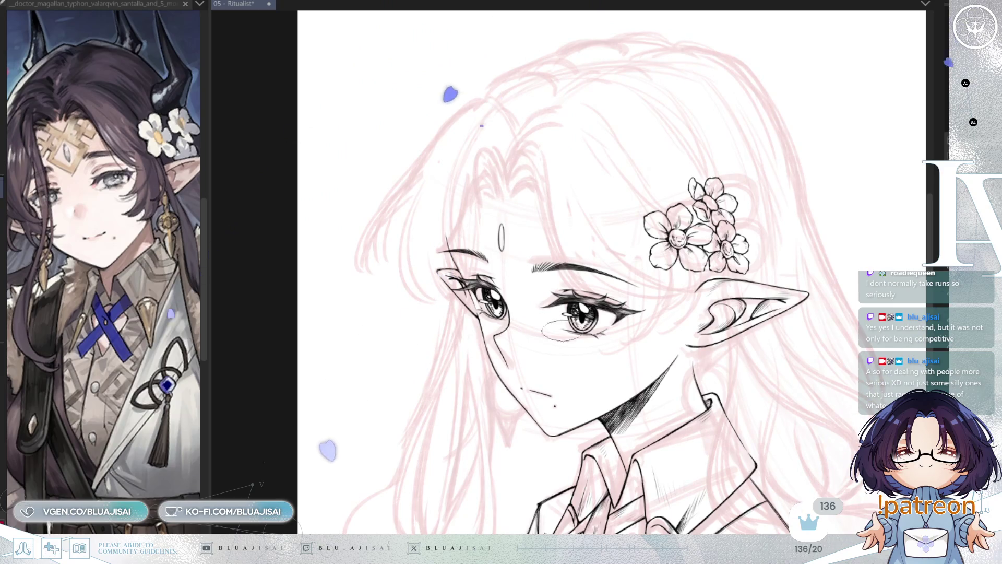
scroll(490, 217, up, 2)
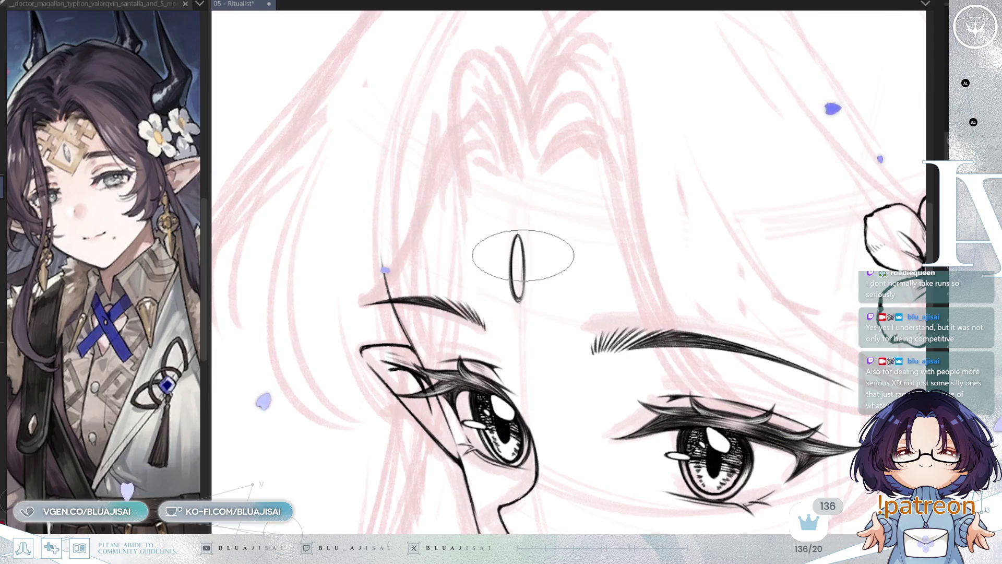
key(m)
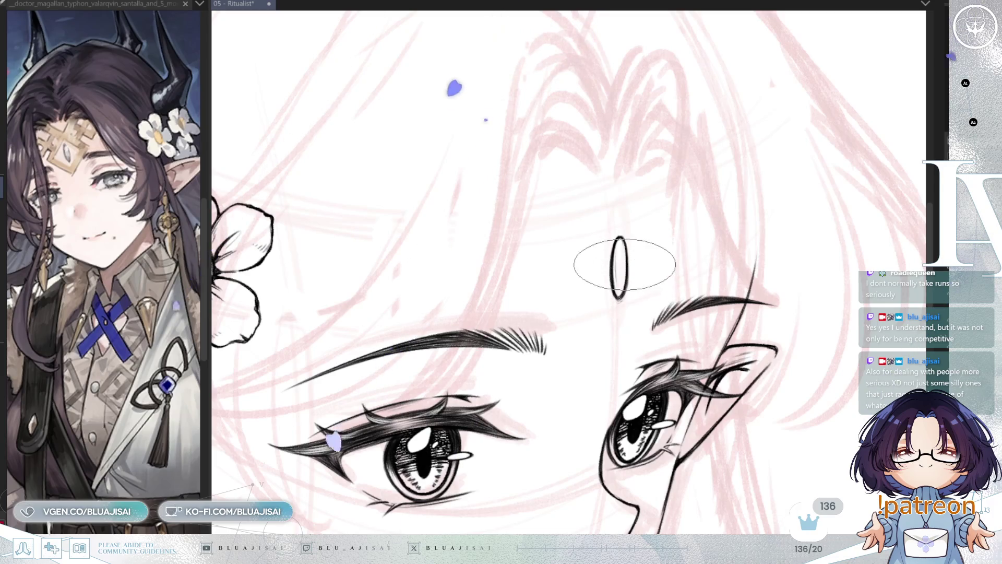
key(h)
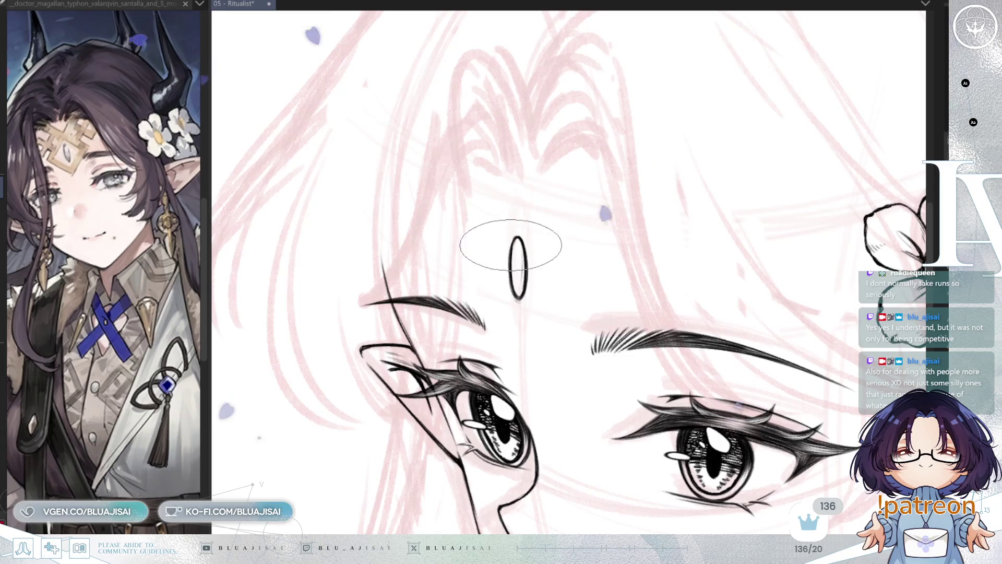
scroll(700, 280, down, 5)
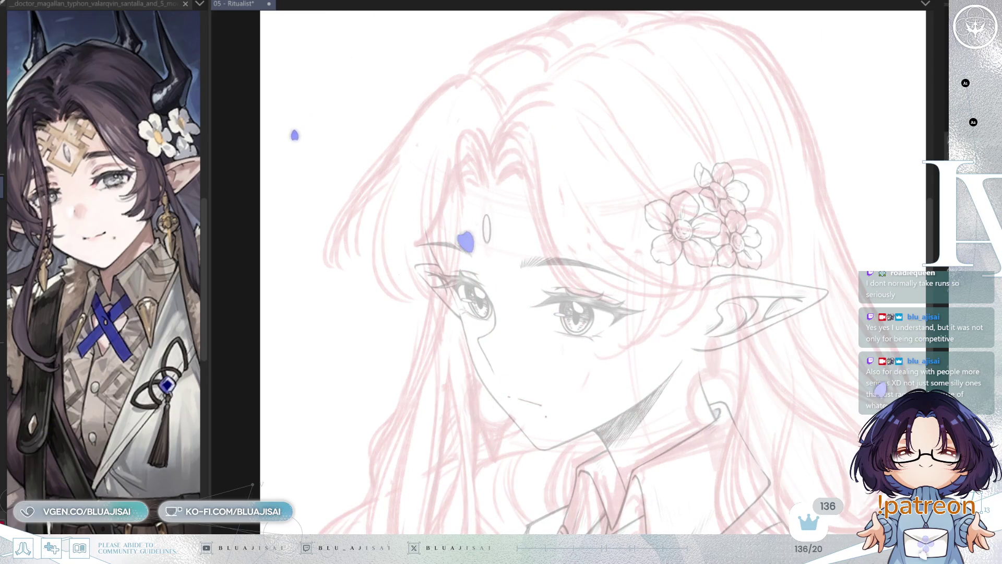
- Briefly show and re-hide the rough horn sketches, then save the file
key(ctrl+z)
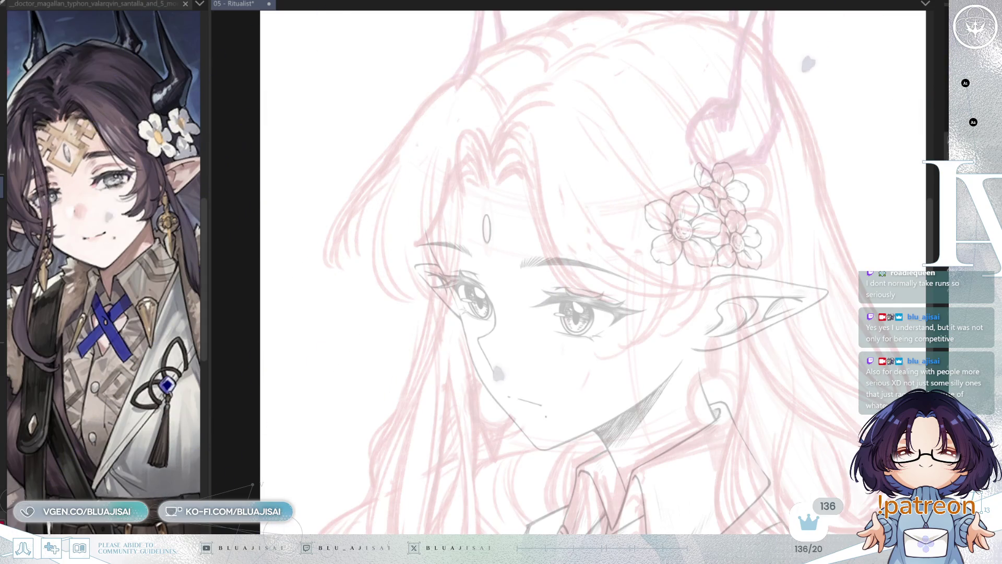
key(ctrl+y)
drag(863, 329, 861, 333)
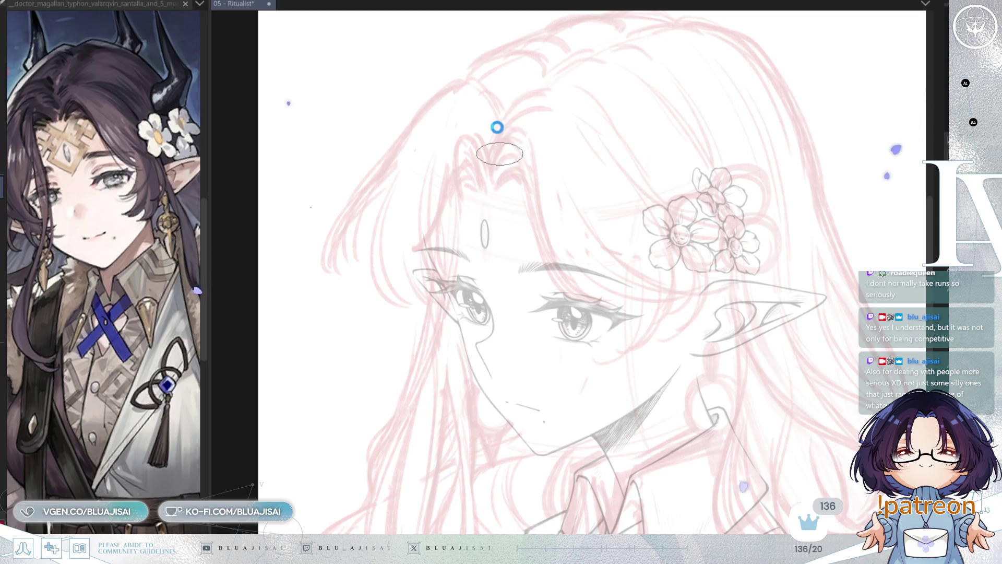
key(ctrl+s)
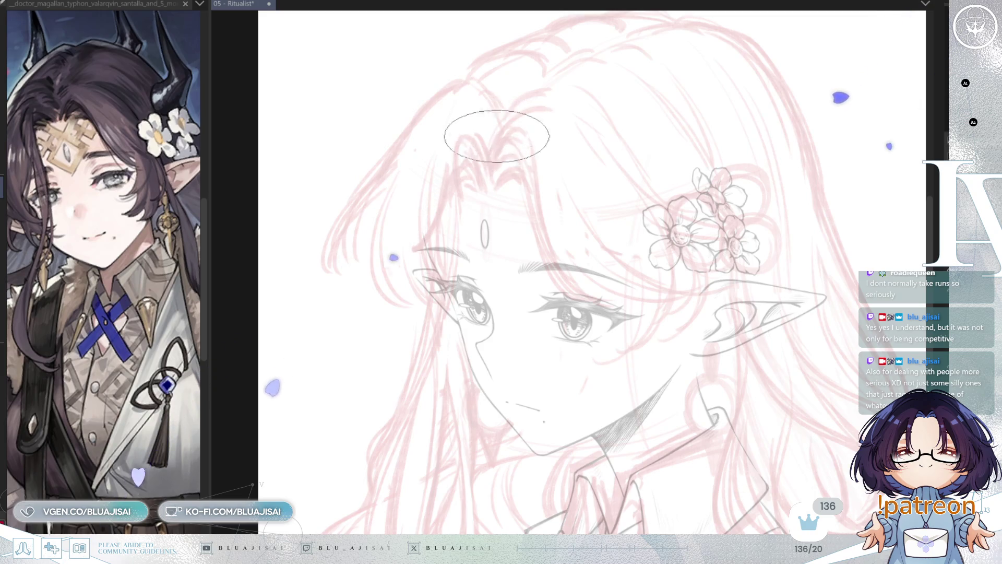
- Ink the hair parting from the crown down over the forehead, then rotate the view
drag(502, 128, 489, 177)
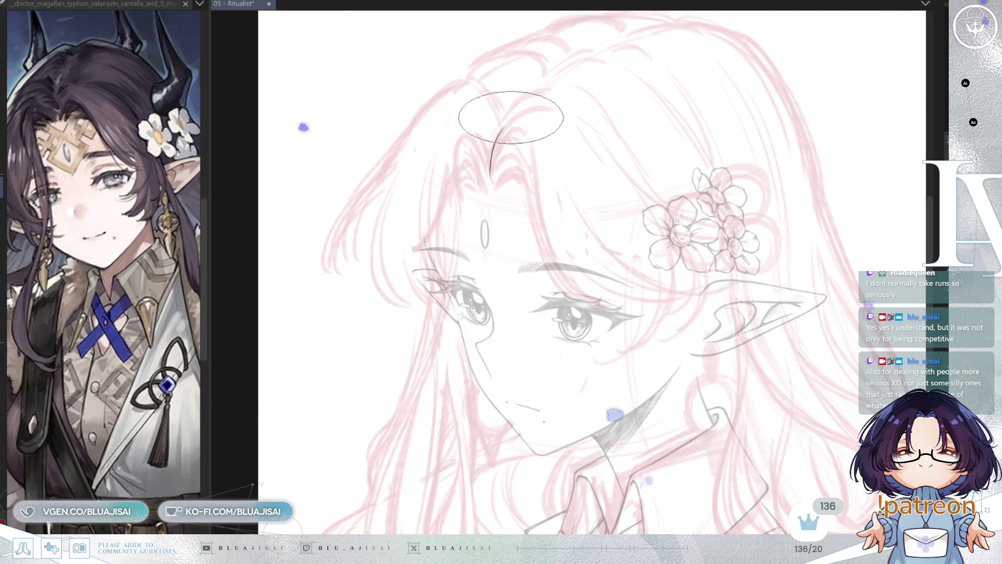
drag(502, 127, 544, 95)
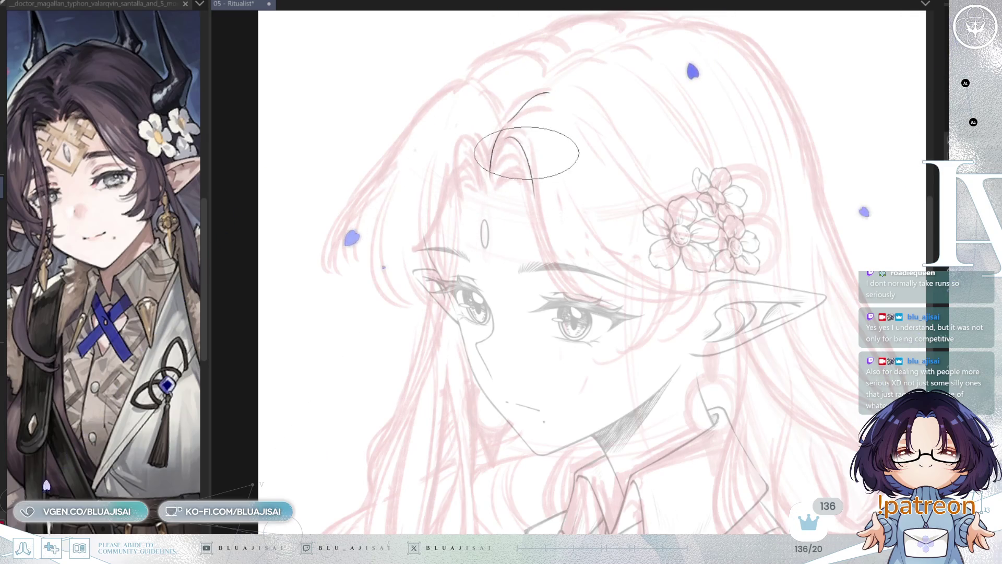
drag(493, 167, 540, 223)
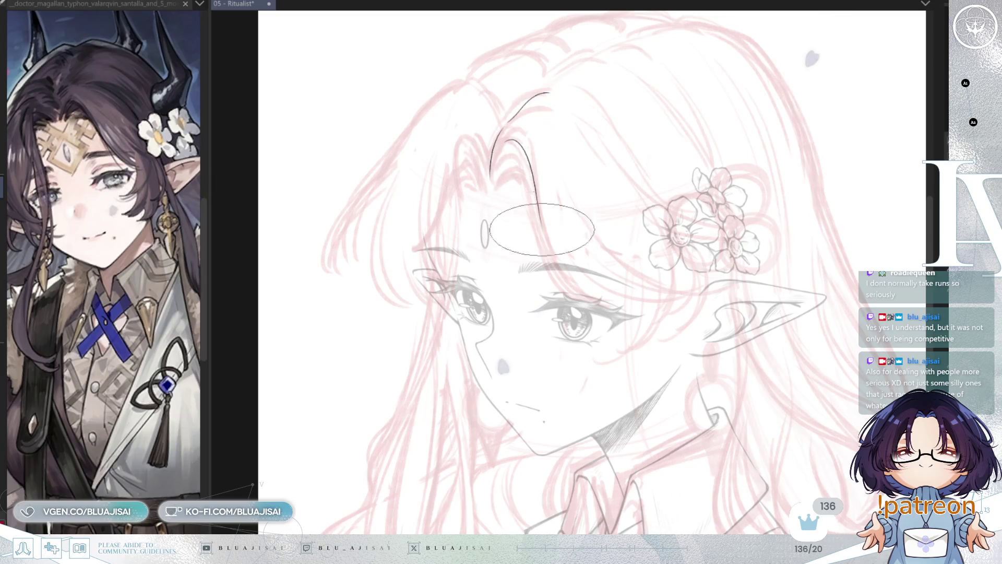
key(asciicircum)
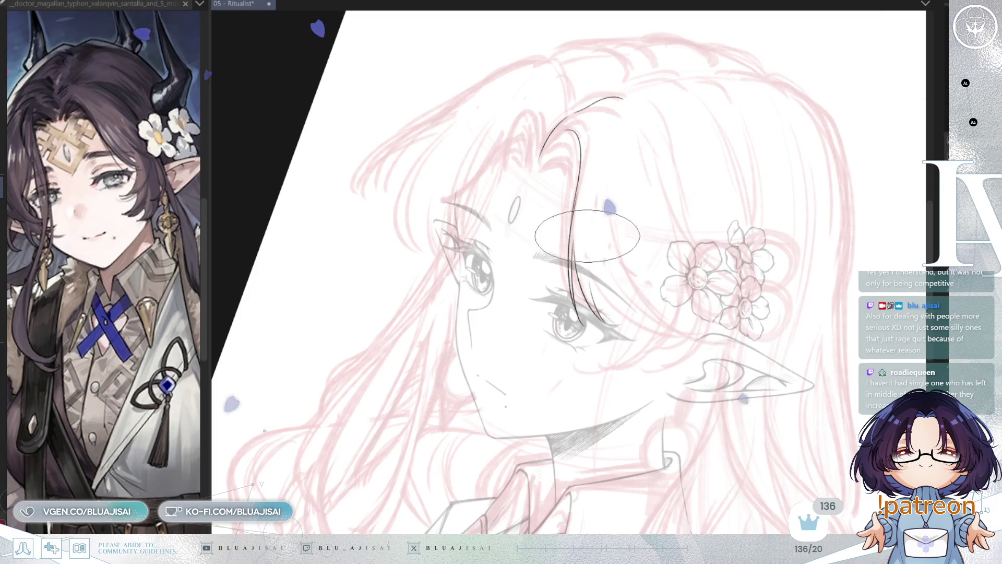
- Ink a long hair lock toward the flowers, redrawing it from higher up after an undo
scroll(587, 236, up, 1)
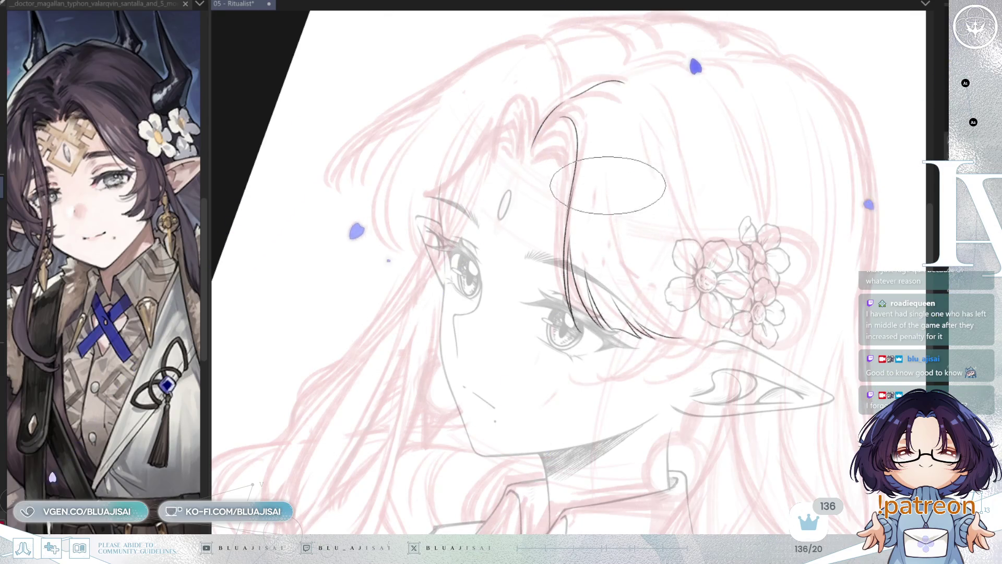
drag(609, 180, 678, 311)
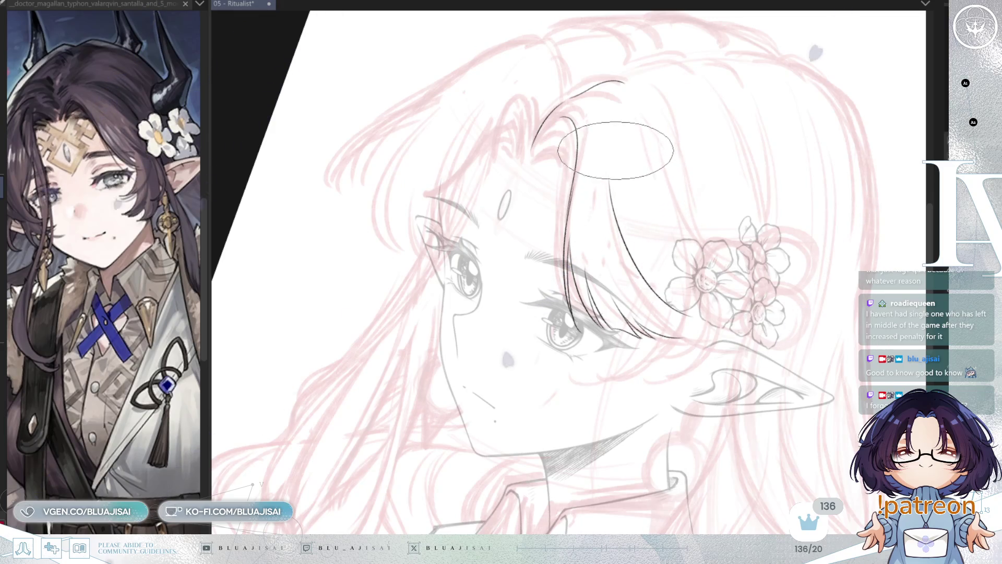
key(ctrl+z)
drag(614, 137, 688, 296)
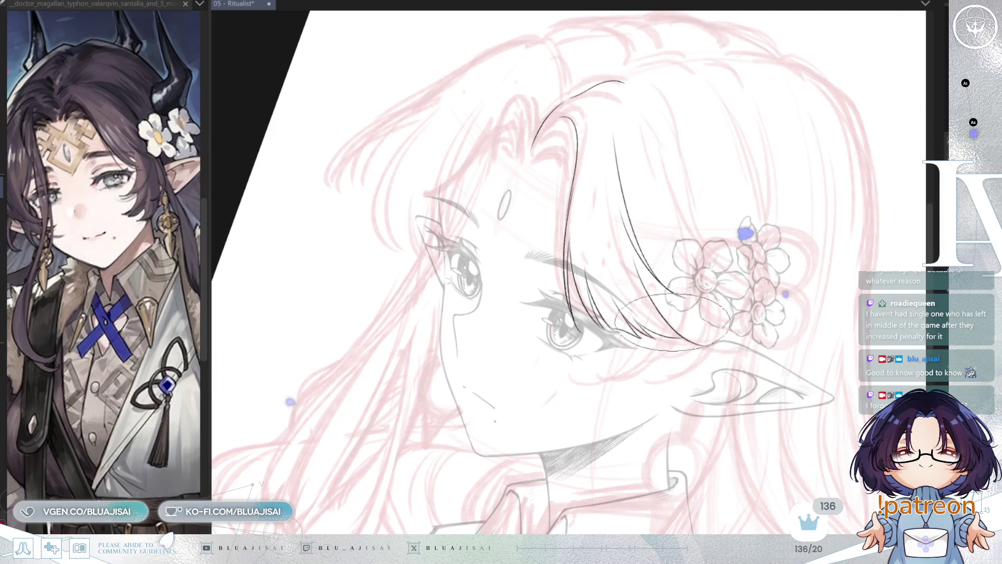
key(h)
key(asciicircum)
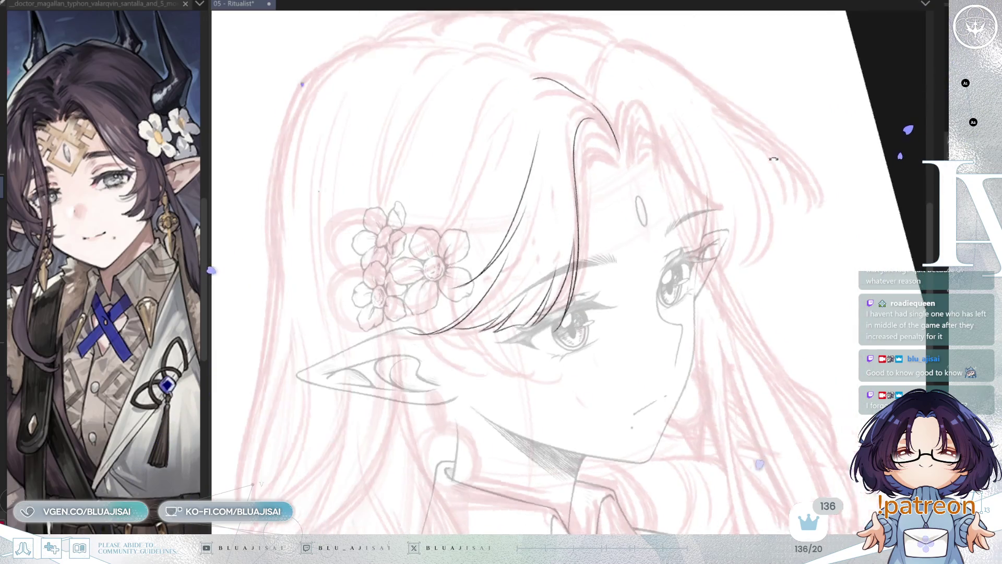
- Straighten the view, enlarge the pen tip, and ink bangs and strands toward the flowers
key(asciicircum)
key(asciicircum)
key(asciicircum)
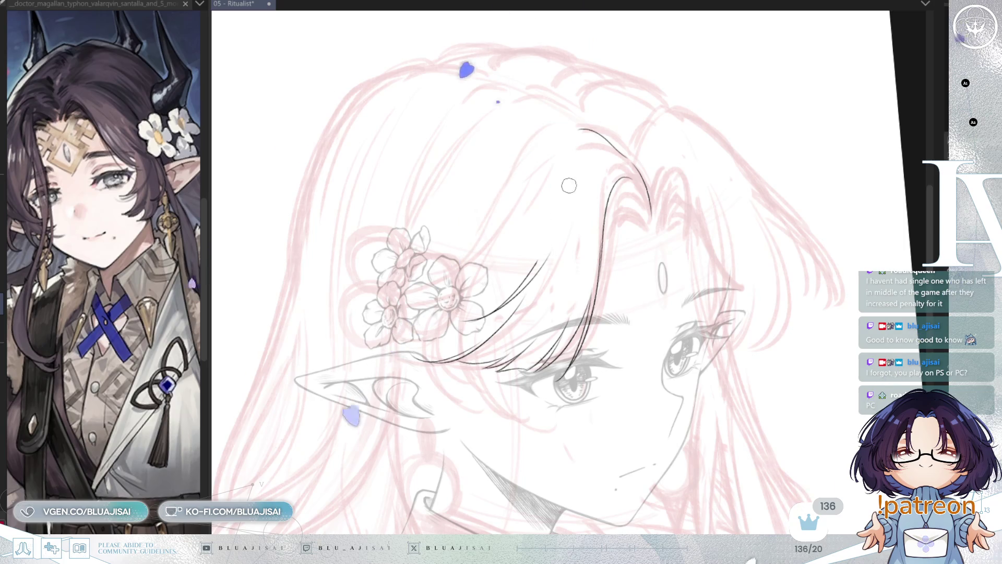
key(e)
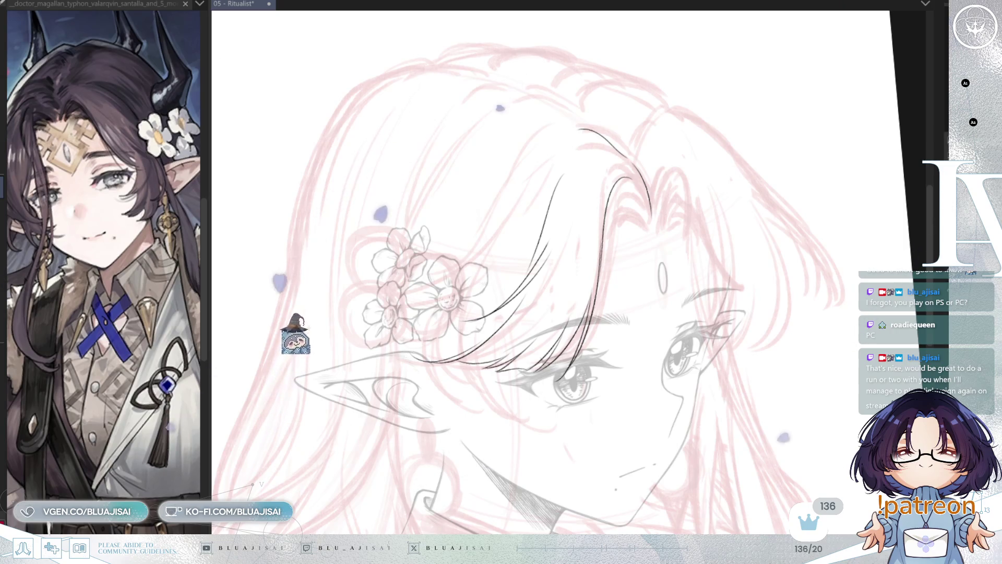
mouse_move(636, 95)
mouse_down()
mouse_move(559, 145)
mouse_move(542, 140)
mouse_move(577, 163)
mouse_move(574, 111)
mouse_move(585, 109)
mouse_move(554, 165)
mouse_move(563, 188)
mouse_move(467, 265)
mouse_up()
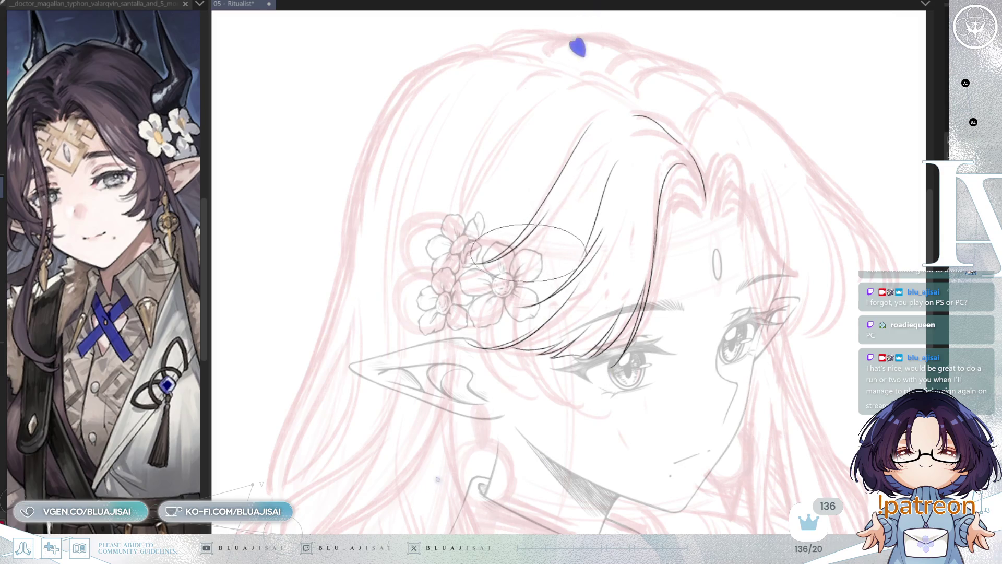
mouse_move(529, 253)
mouse_down()
mouse_move(468, 268)
mouse_move(543, 203)
mouse_move(550, 214)
mouse_move(474, 260)
mouse_move(525, 227)
mouse_move(443, 249)
mouse_move(491, 252)
mouse_move(475, 261)
mouse_move(519, 246)
mouse_move(462, 256)
mouse_move(522, 243)
mouse_move(474, 261)
mouse_move(499, 269)
mouse_move(551, 213)
mouse_move(574, 219)
mouse_move(614, 160)
mouse_move(569, 218)
mouse_up()
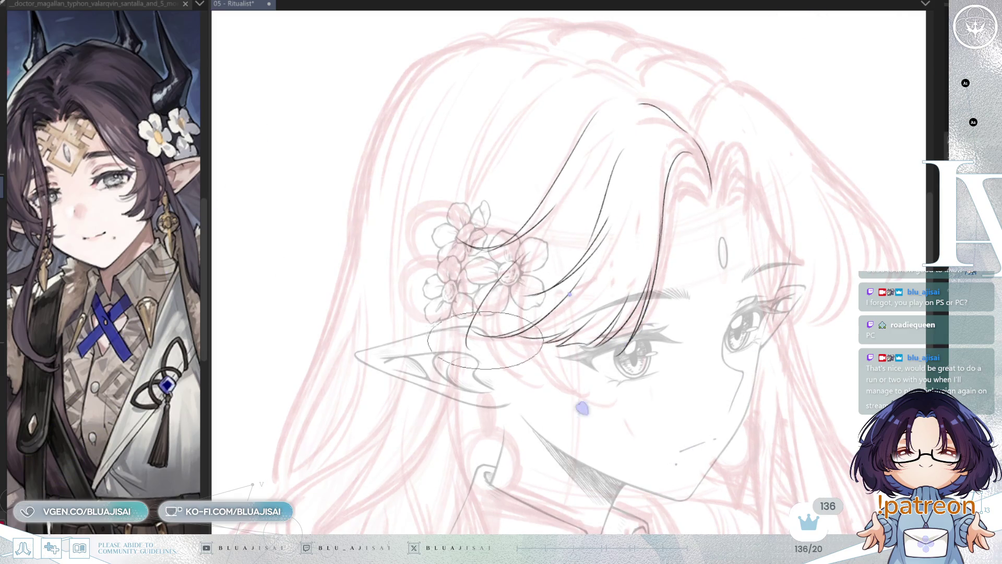
- Add and refine hair strands over the ear, mirroring the view to check them
mouse_move(488, 291)
mouse_down()
mouse_move(483, 326)
mouse_move(454, 313)
mouse_move(547, 337)
mouse_move(626, 224)
mouse_move(658, 238)
mouse_move(574, 292)
mouse_move(544, 330)
mouse_move(490, 295)
mouse_move(494, 338)
mouse_move(485, 324)
mouse_move(504, 356)
mouse_move(485, 344)
mouse_up()
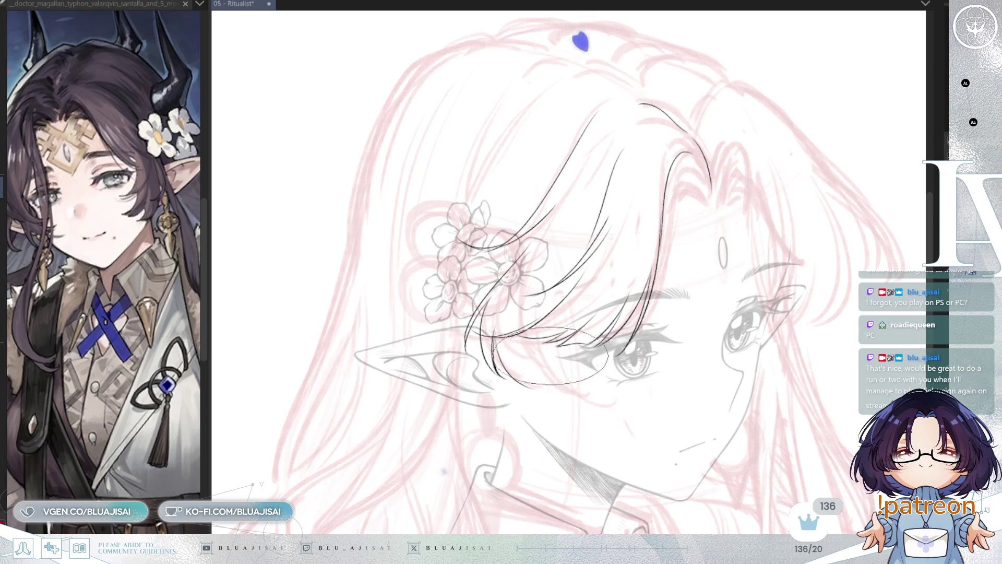
mouse_move(543, 351)
mouse_down()
mouse_move(542, 370)
mouse_move(583, 409)
mouse_up()
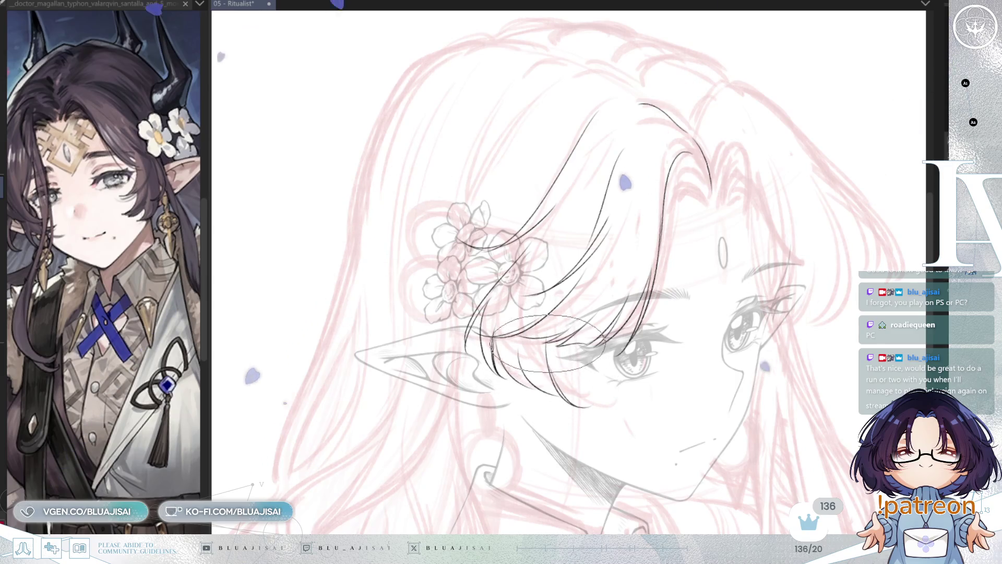
mouse_move(548, 344)
mouse_down()
mouse_move(561, 360)
mouse_move(559, 339)
mouse_up()
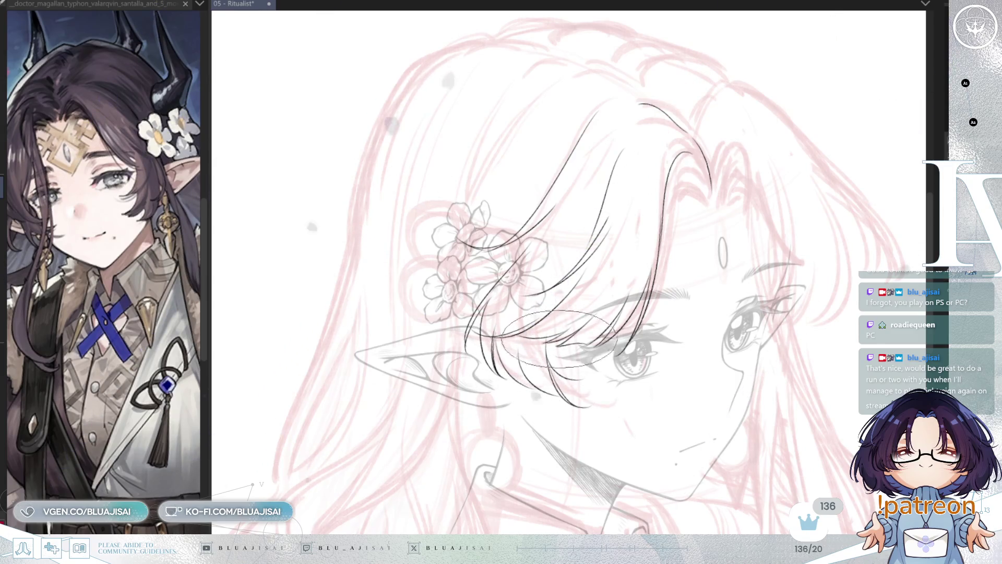
key(h)
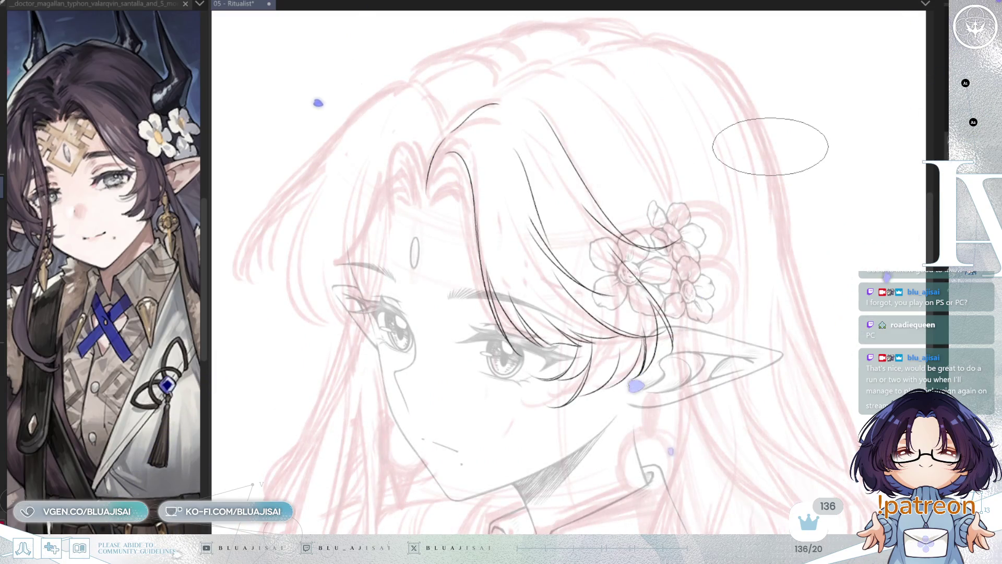
mouse_move(702, 216)
mouse_down()
mouse_move(731, 253)
mouse_move(602, 163)
mouse_up()
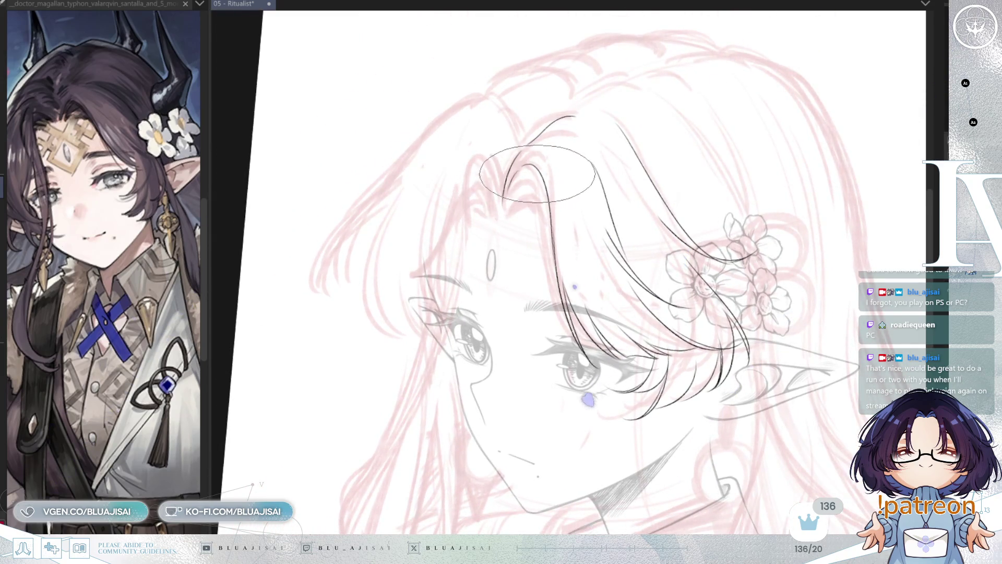
key(h)
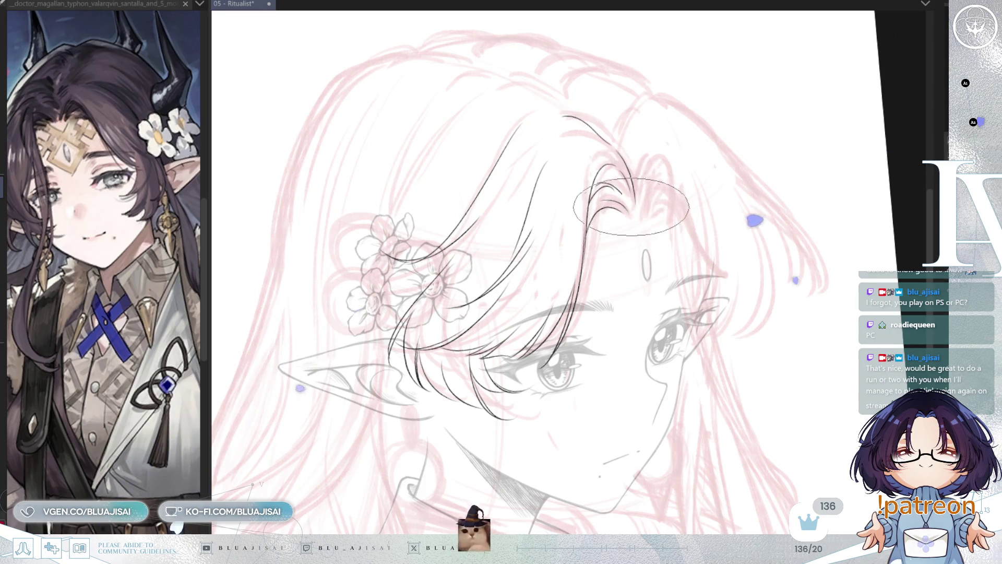
- Shift the canvas view slightly upward to keep inking around the flowers and ear
mouse_move(711, 184)
mouse_down()
mouse_move(733, 127)
mouse_move(711, 160)
mouse_up()
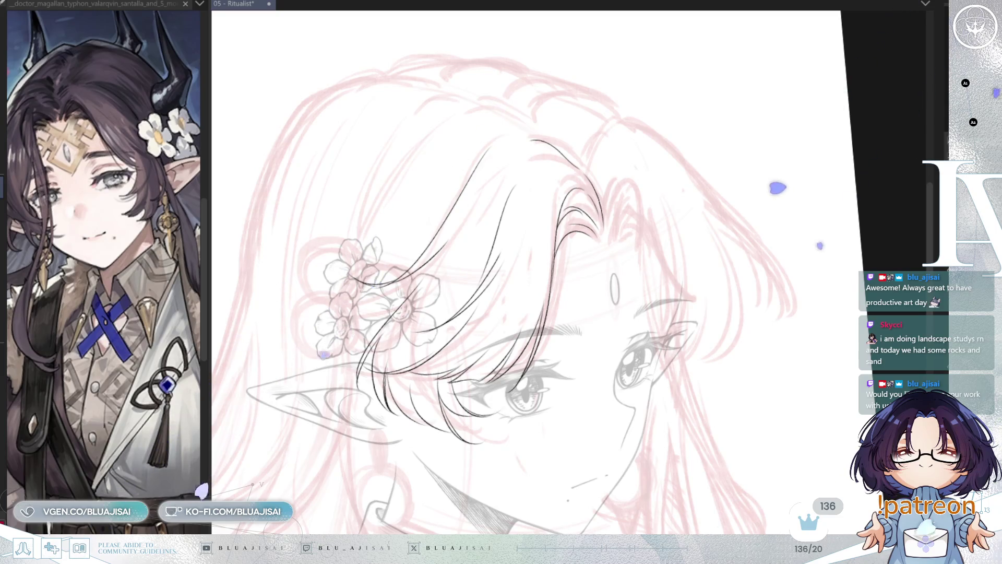
- Flip the canvas back, zoom out to review the lineart, then switch to the Bluesky post
key(h)
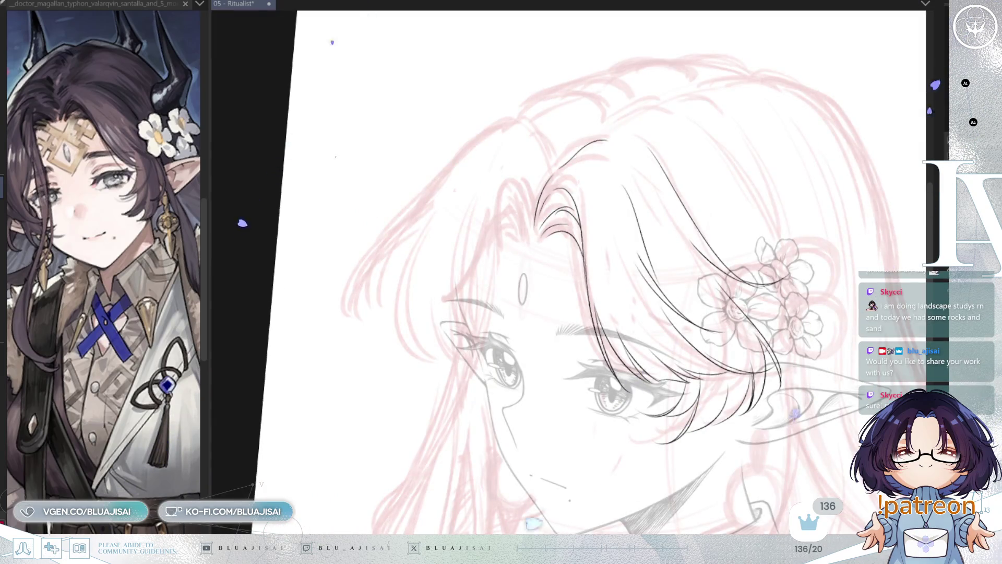
scroll(747, 280, down, 3)
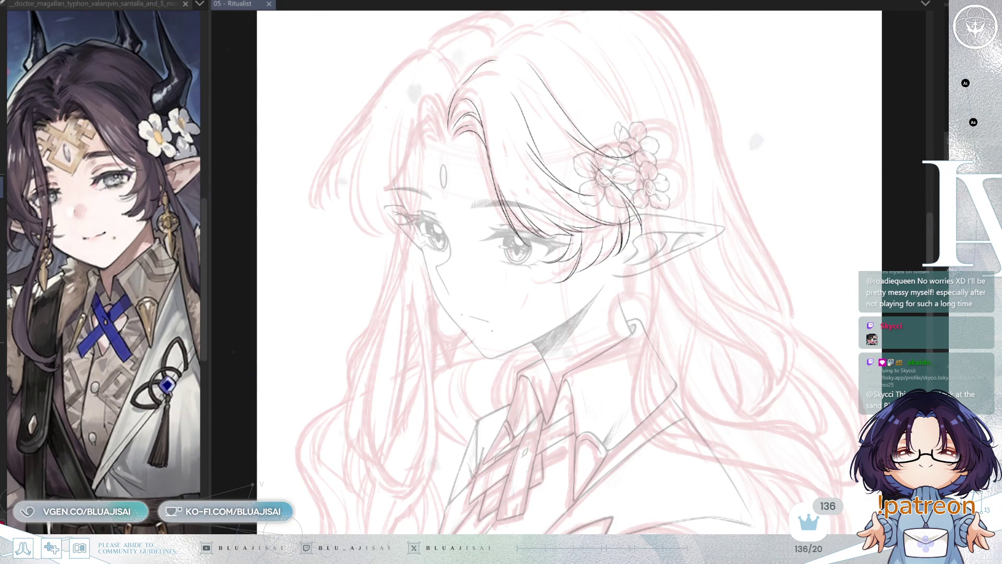
key(alt+Tab)
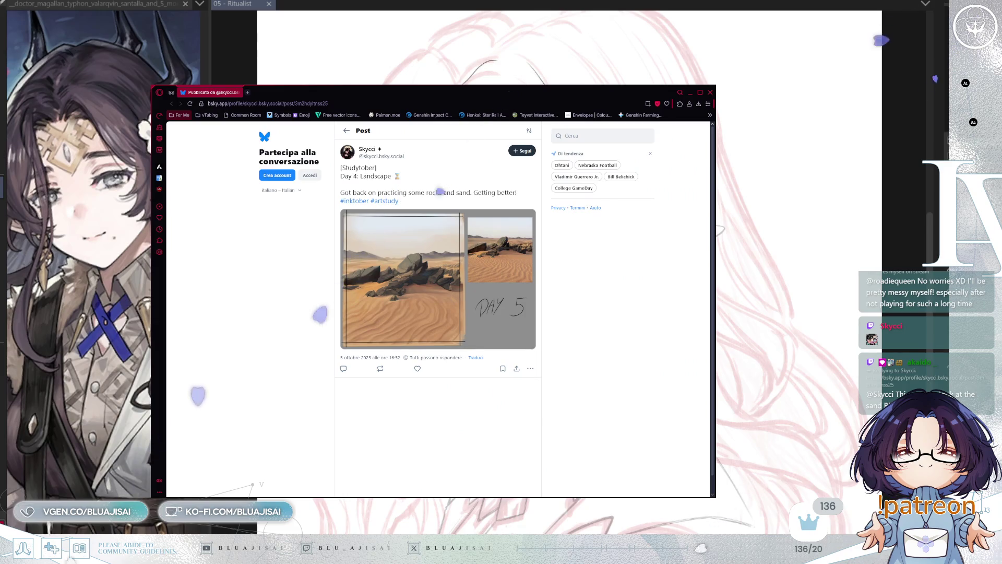
- Enlarge the Day 5 desert rocks study in Bluesky's full-size image viewer
click(425, 279)
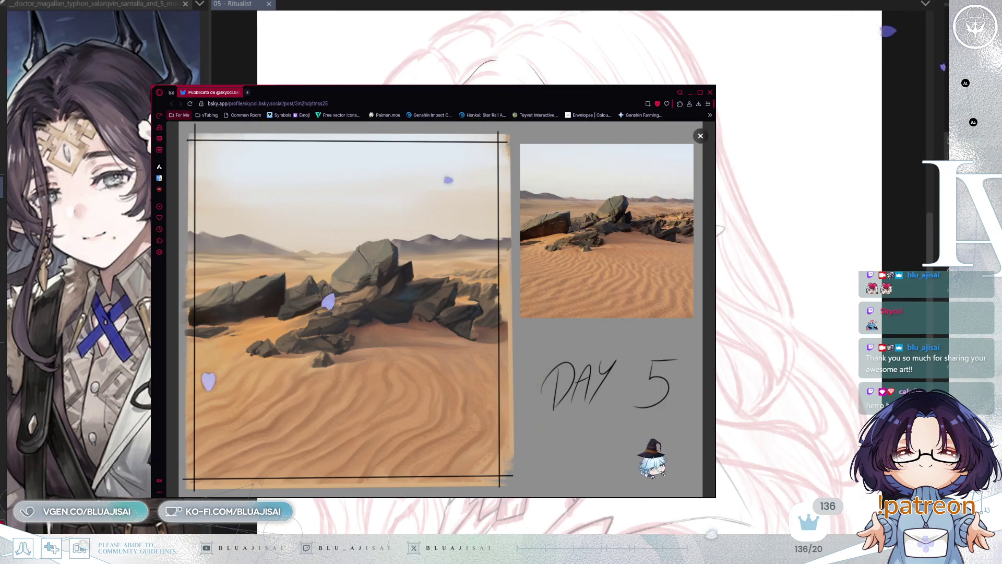
- Return to the Ritualist elf canvas in Clip Studio Paint and zoom in
key(alt+Tab)
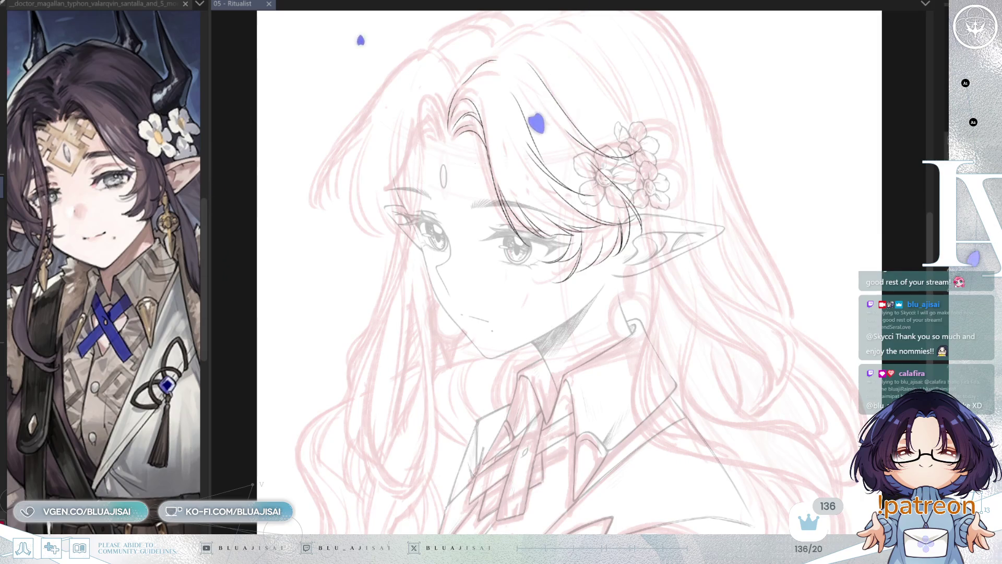
scroll(723, 134, up, 2)
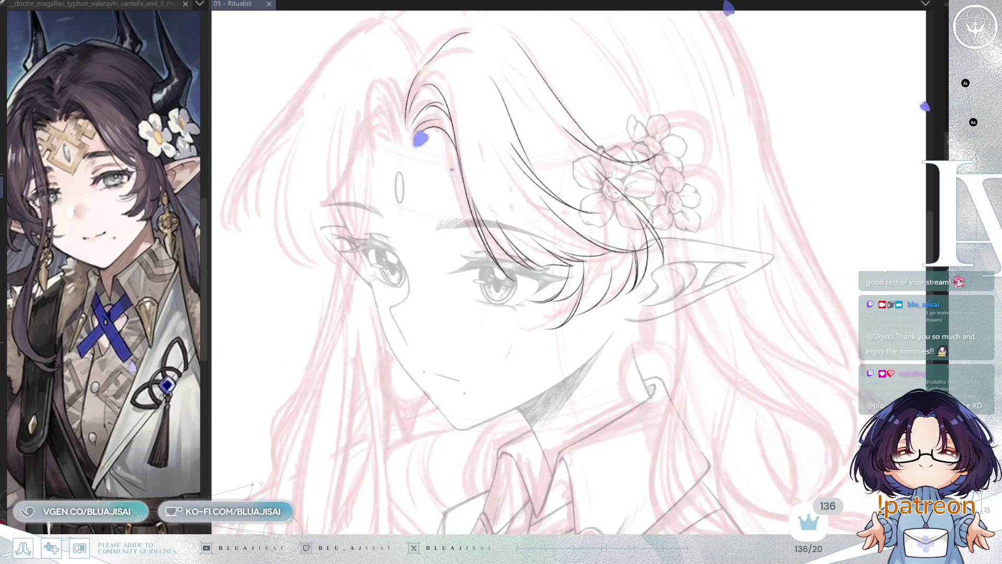
- Reframe and tilt the view on the face, mirroring briefly to check proportions
drag(723, 133, 783, 186)
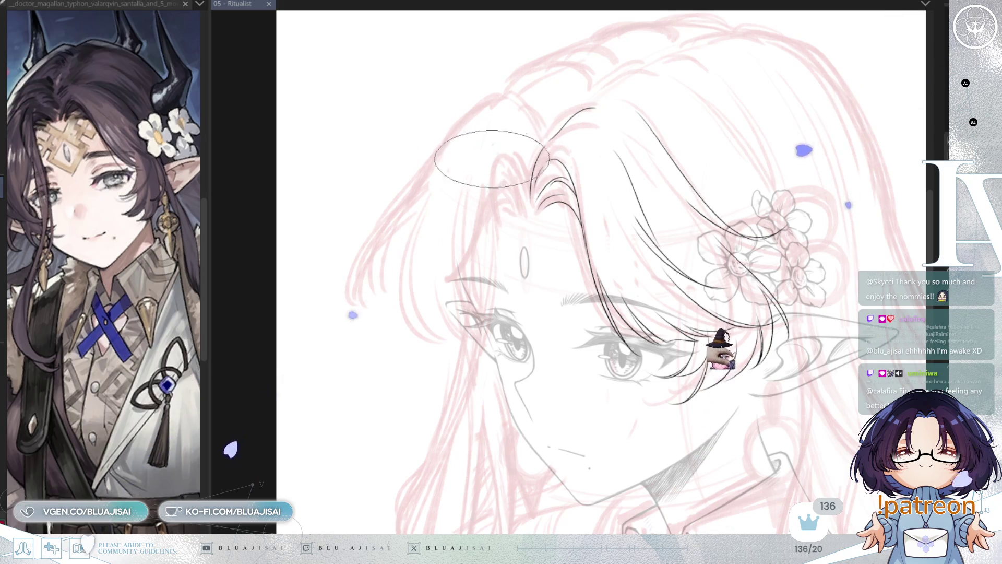
drag(505, 151, 508, 202)
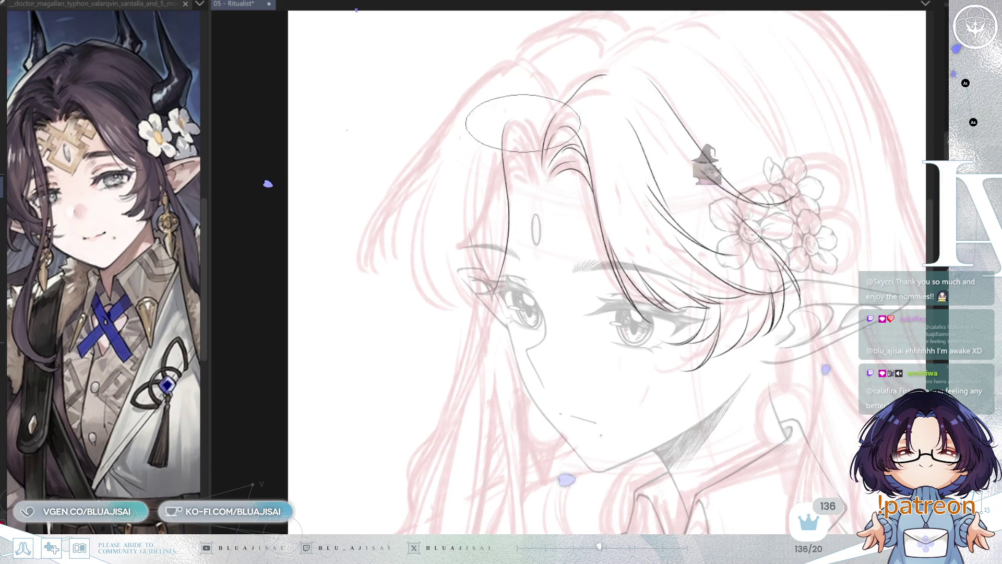
key(h)
key(h)
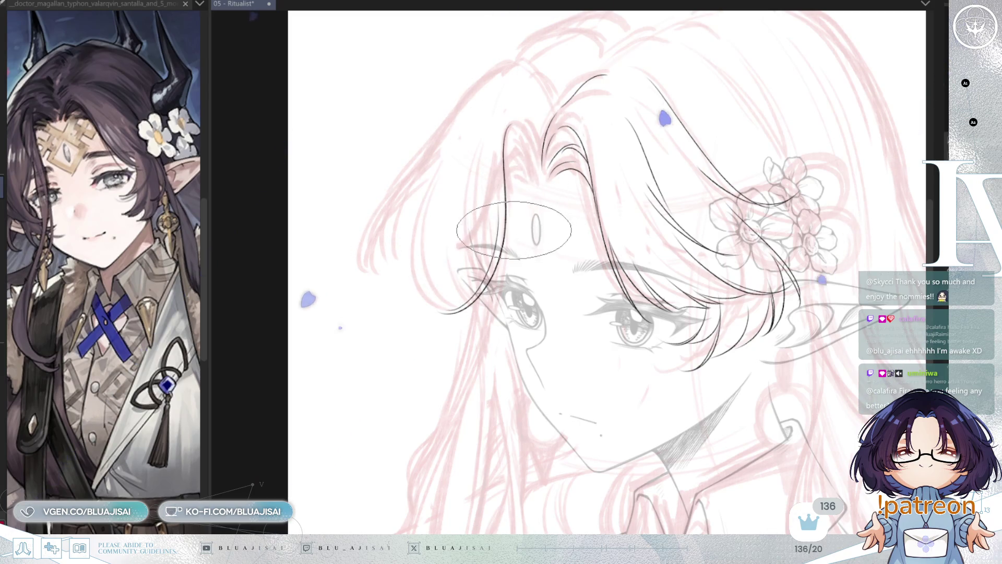
drag(548, 248, 565, 162)
drag(545, 195, 515, 143)
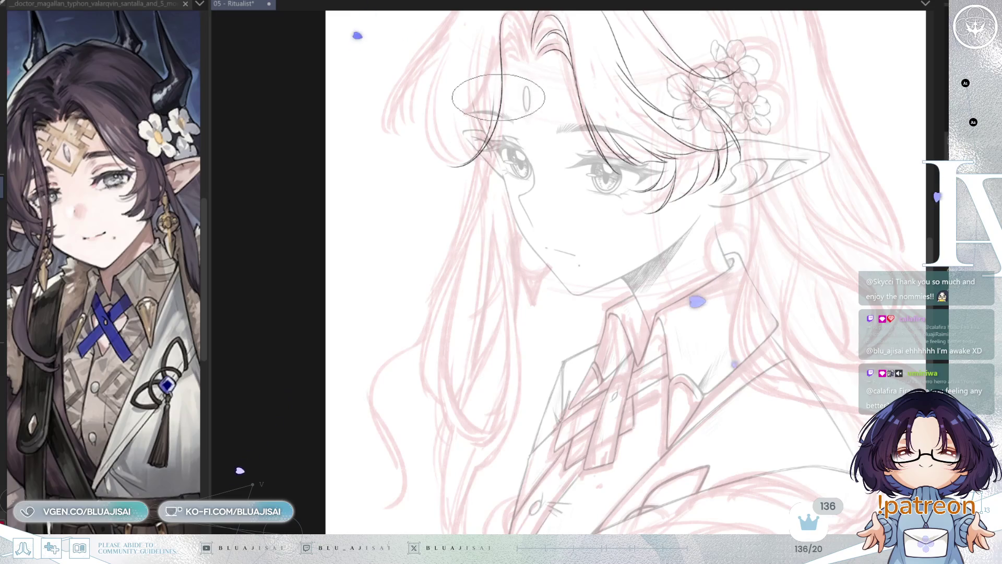
- Ink the long hair strand down the left side, doubling it with an inner strand line
drag(497, 143, 433, 334)
key(ctrl+z)
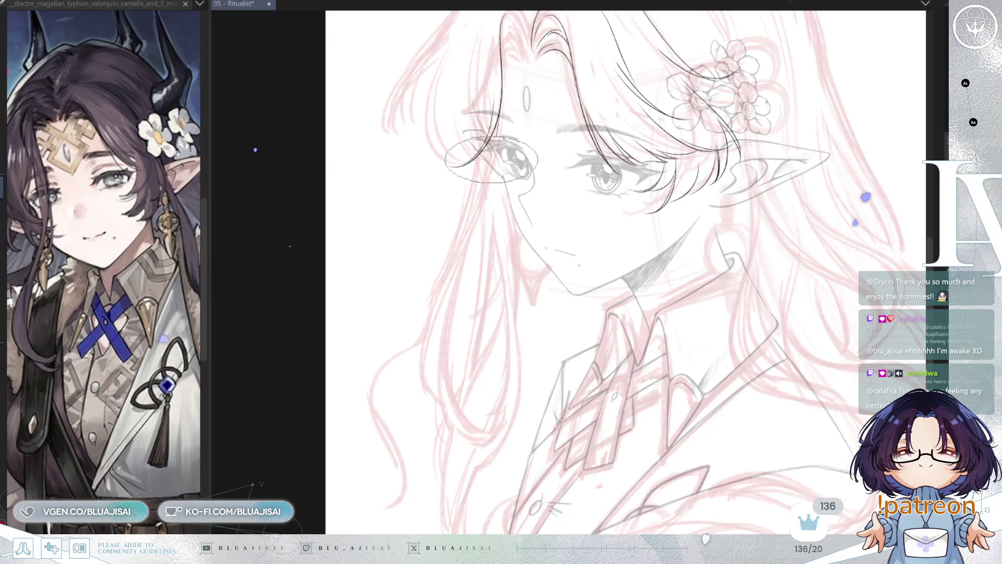
drag(499, 122, 441, 407)
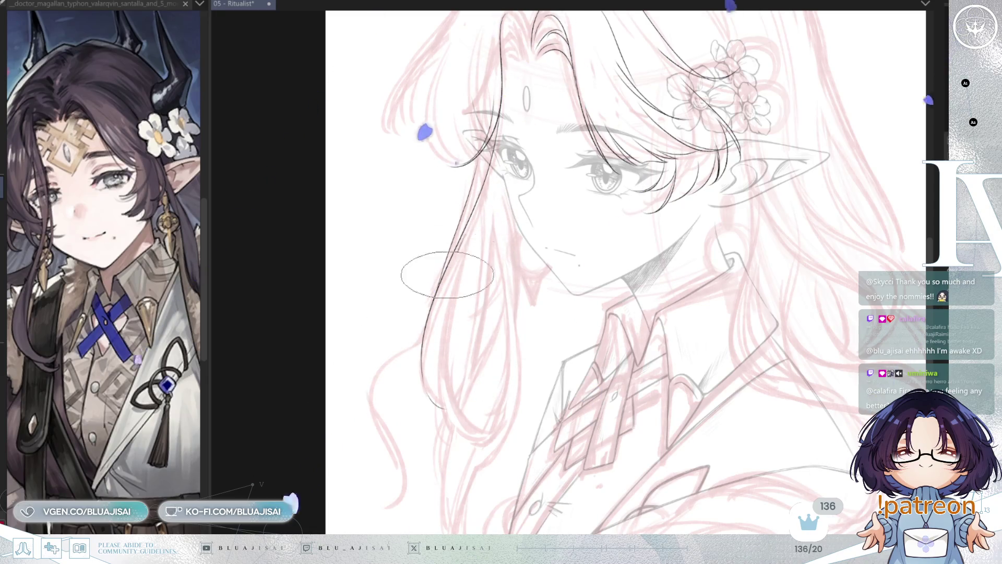
drag(464, 225, 439, 390)
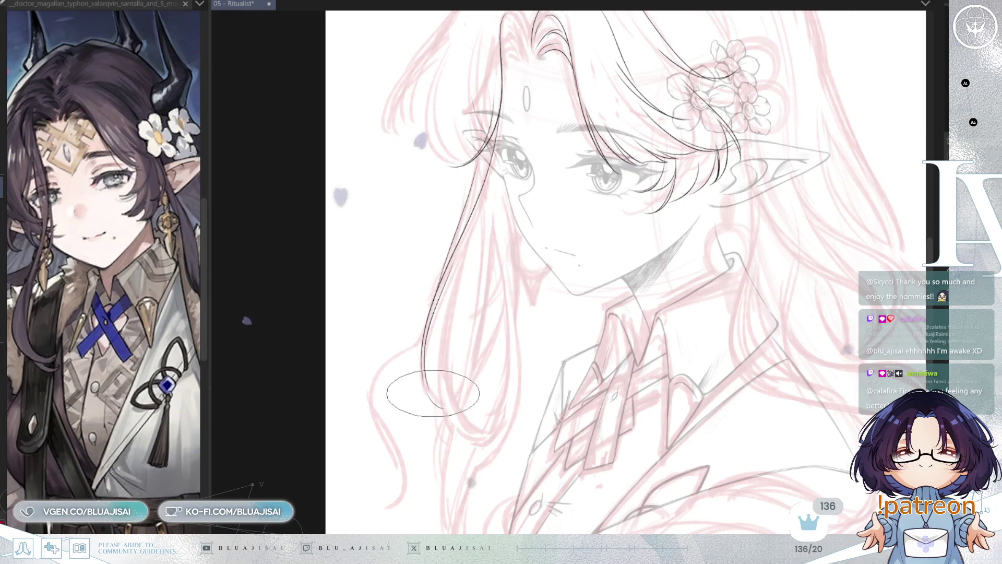
drag(457, 263, 441, 402)
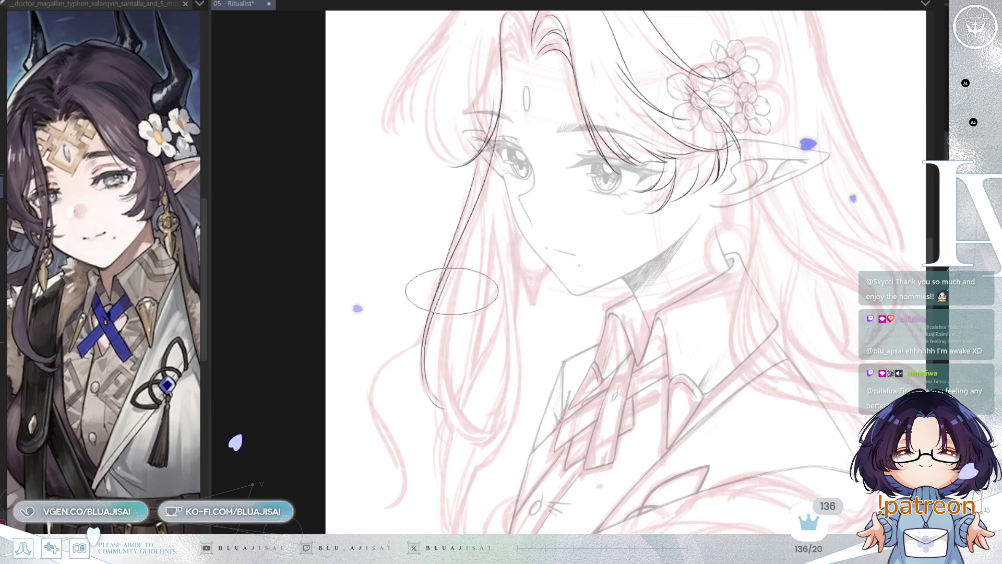
drag(436, 279, 442, 390)
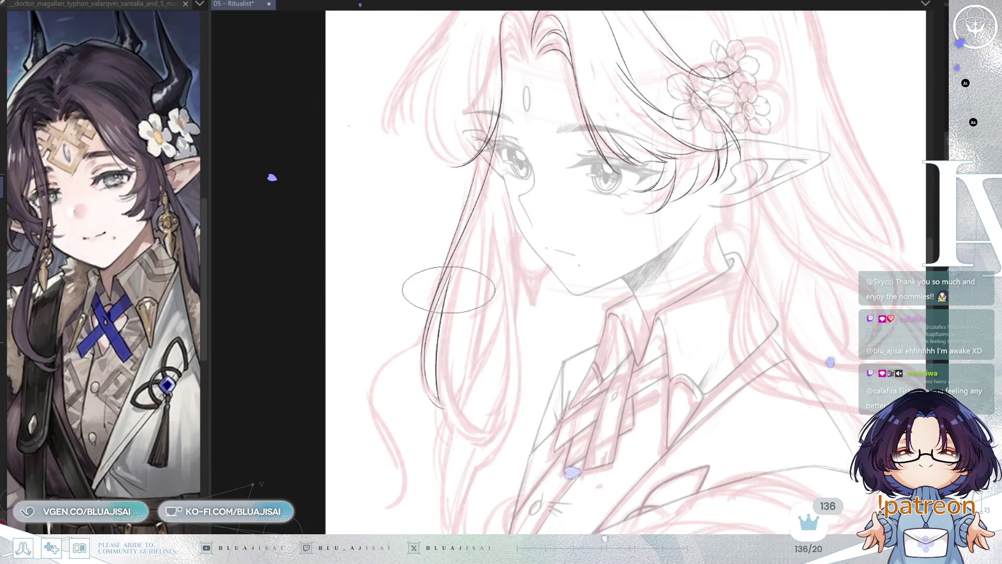
key(ctrl+z)
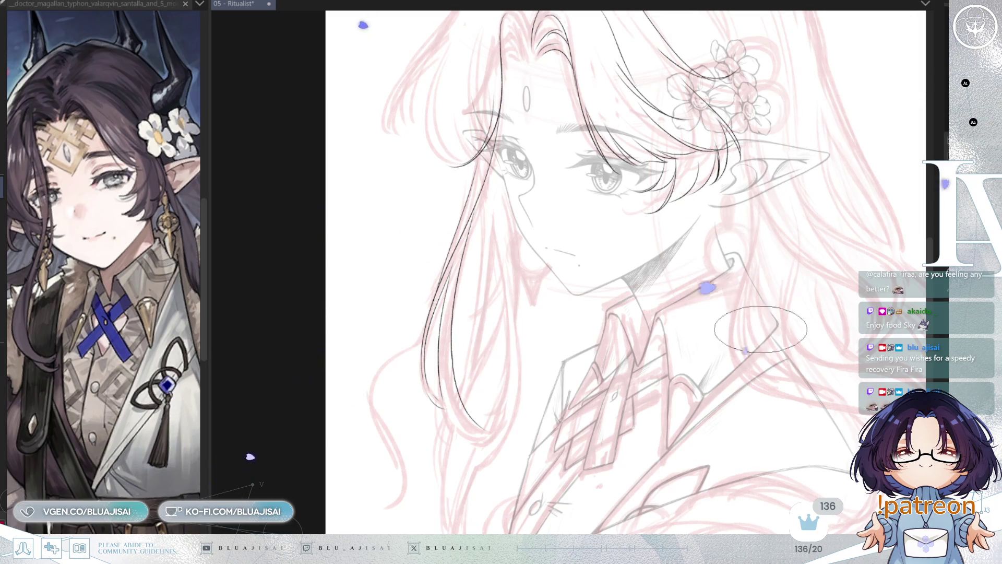
- Mirror-check the lineart and remove a stray line drawn across the cheek
key(h)
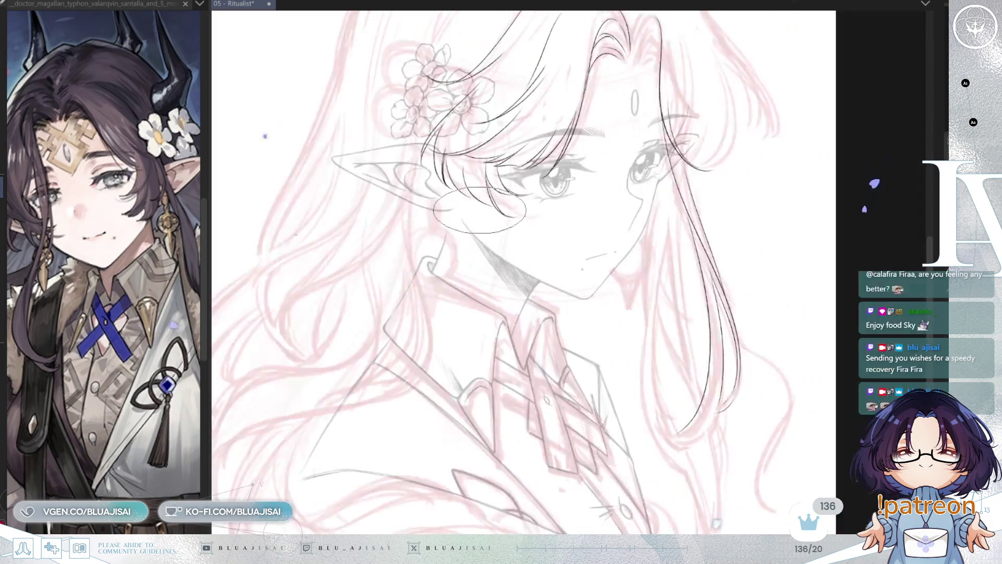
key(h)
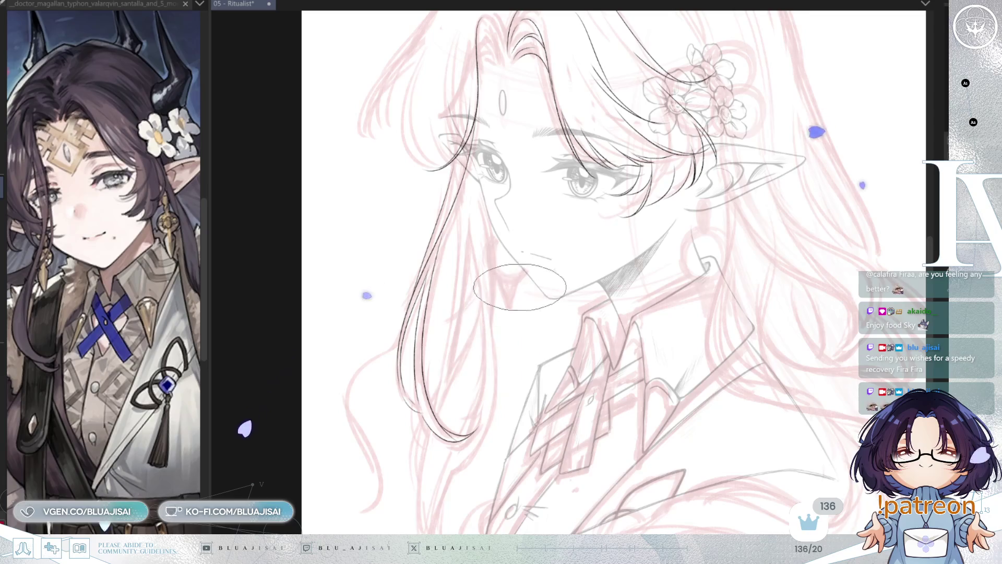
drag(480, 224, 502, 228)
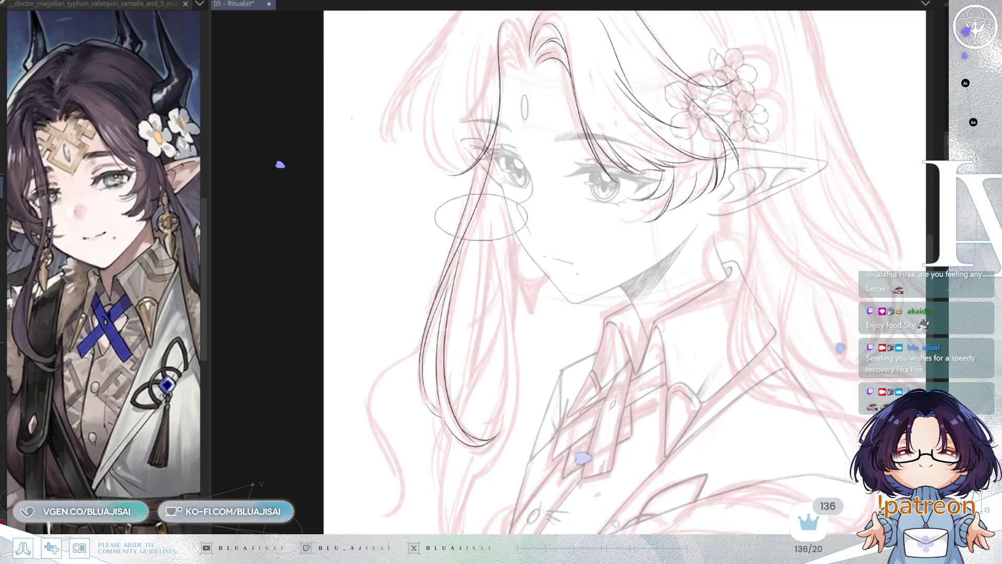
drag(507, 201, 513, 342)
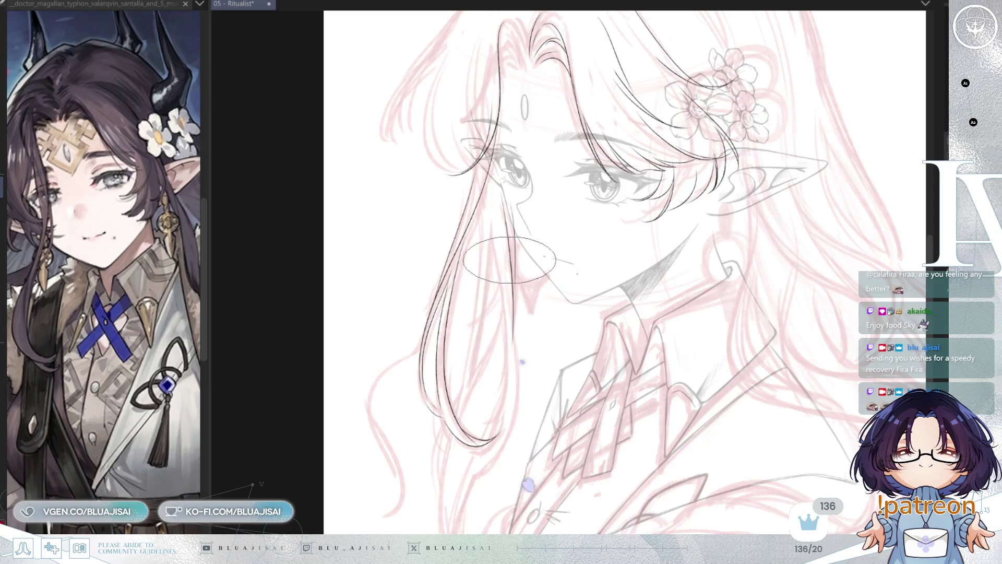
key(ctrl+z)
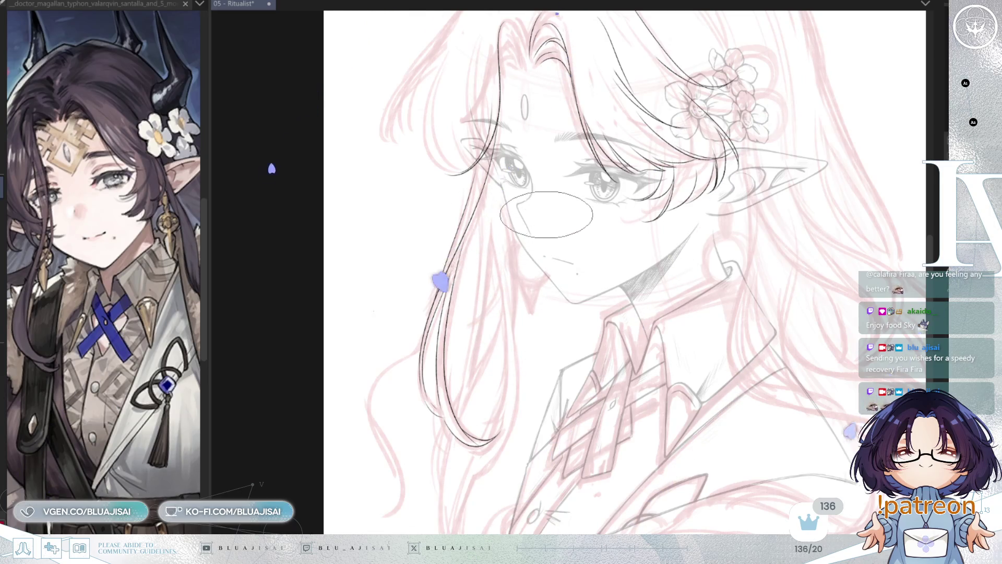
key(h)
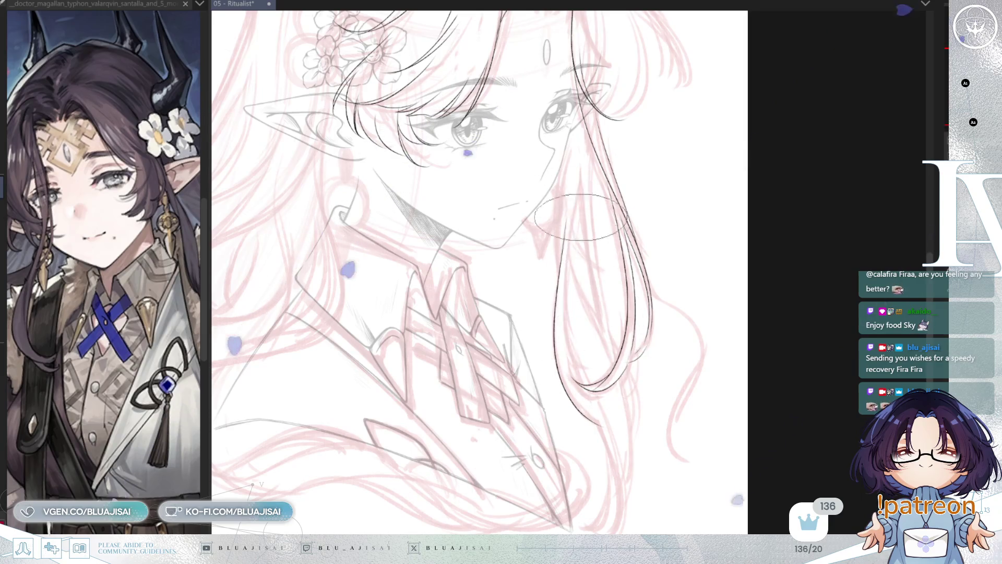
- Ink the outer edge of the long hair strand, zooming in to inspect it
drag(579, 183, 579, 389)
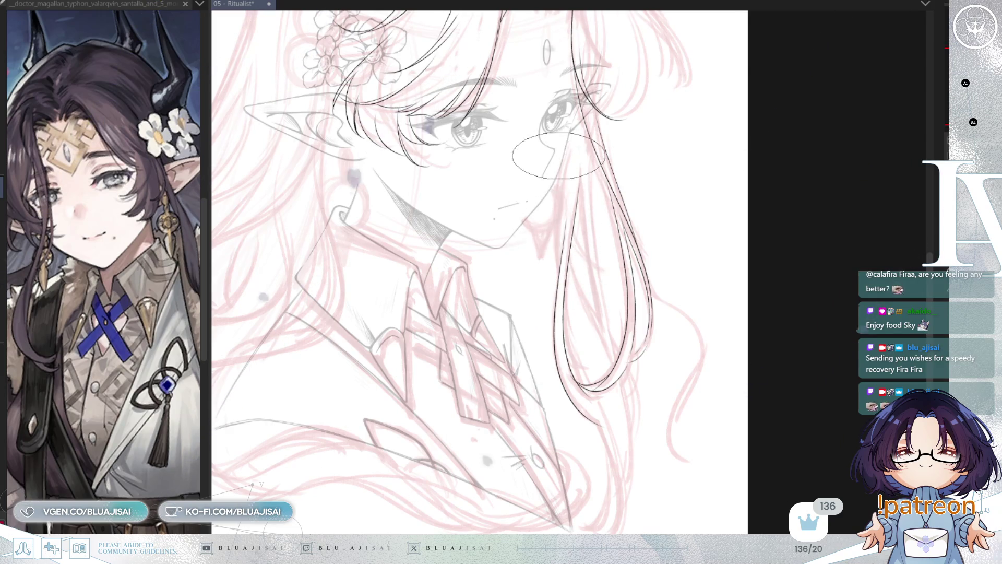
scroll(577, 237, up, 2)
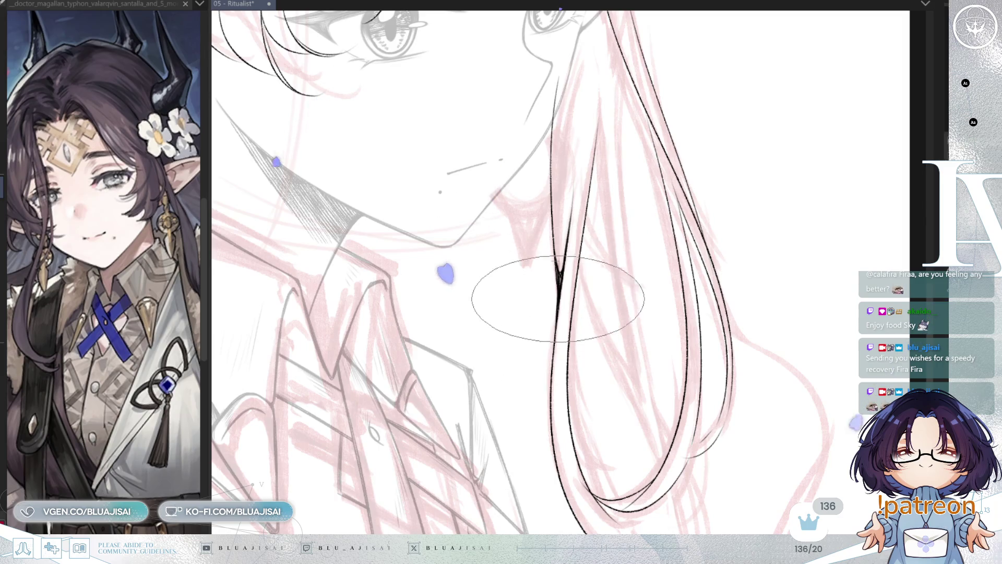
scroll(558, 298, down, 5)
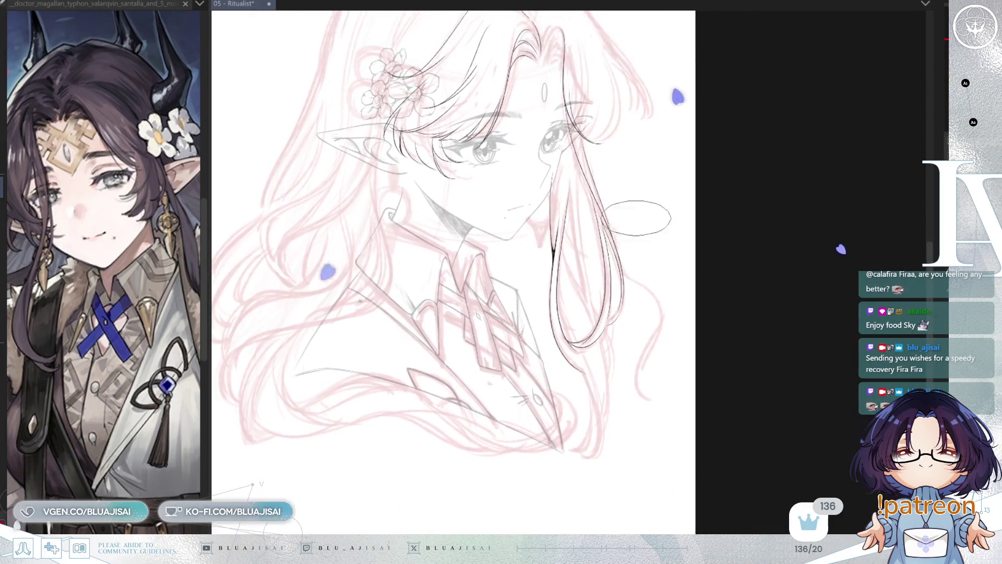
scroll(601, 221, up, 1)
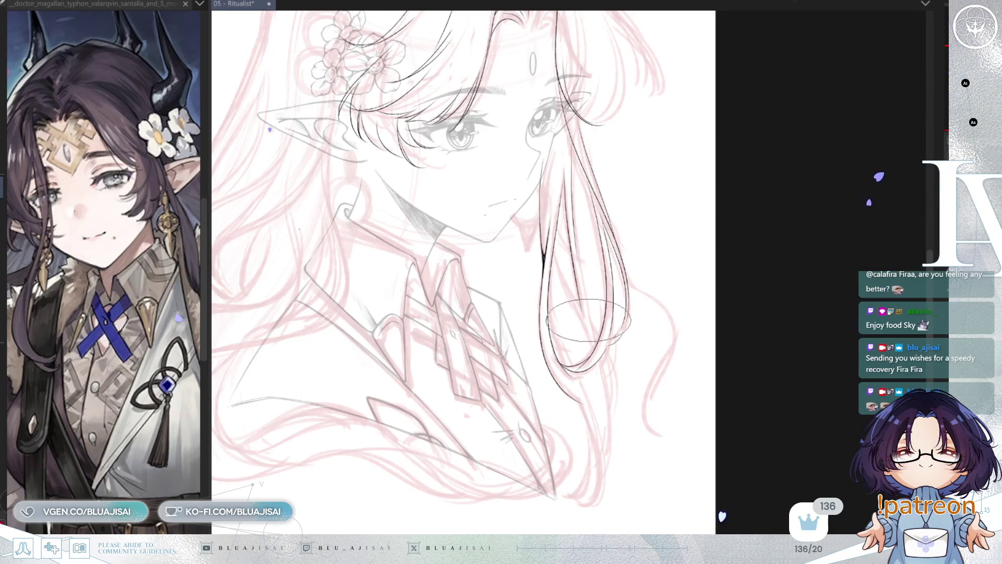
key(h)
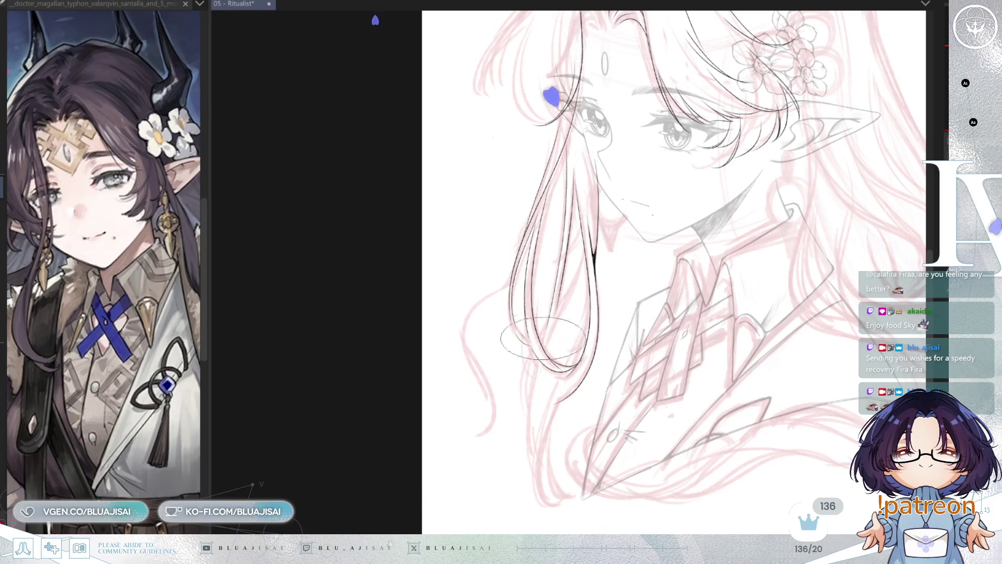
- Ink a long hair strand down beside the face toward the collar
drag(540, 345, 534, 462)
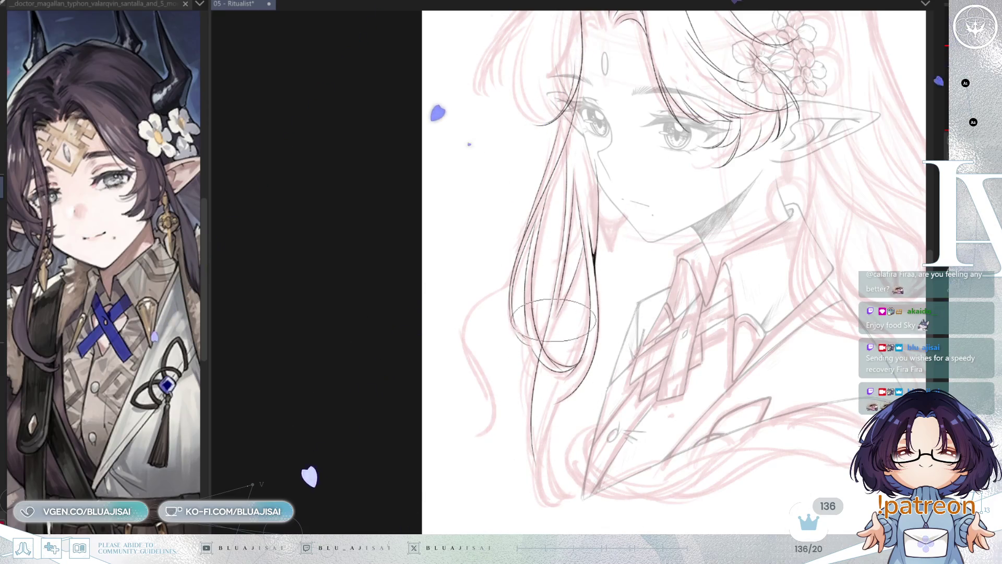
scroll(555, 316, up, 1)
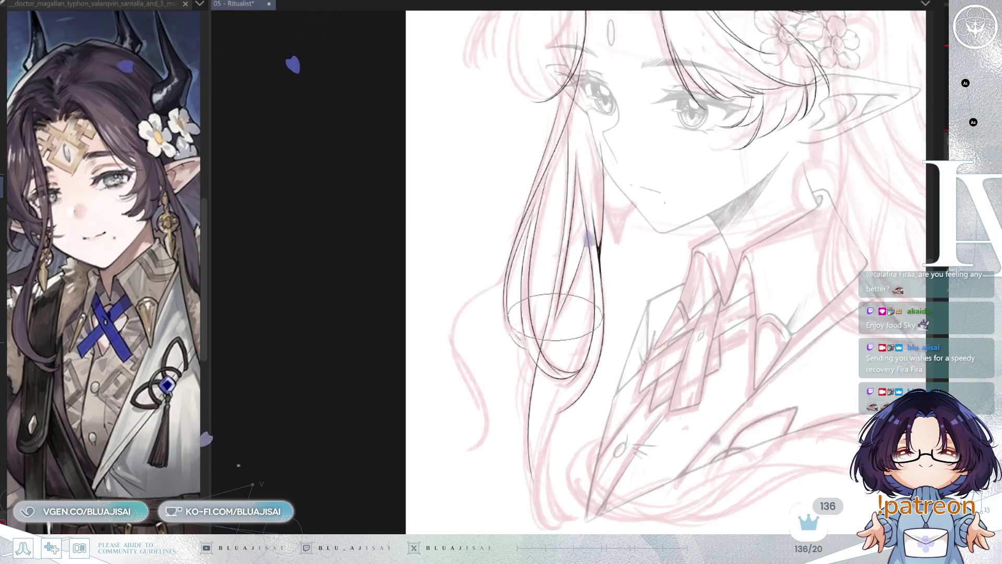
scroll(555, 317, up, 1)
scroll(571, 292, down, 1)
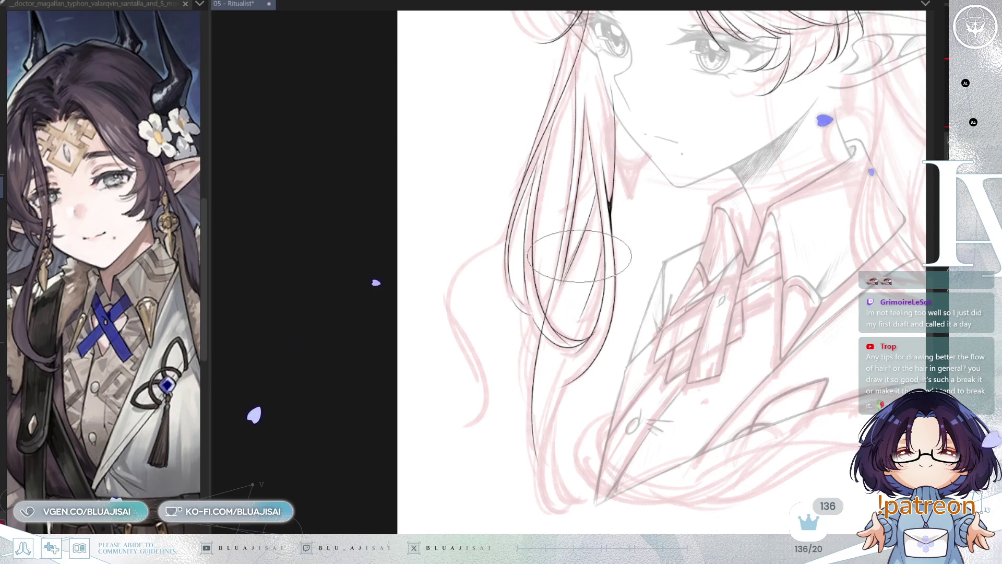
scroll(579, 256, down, 1)
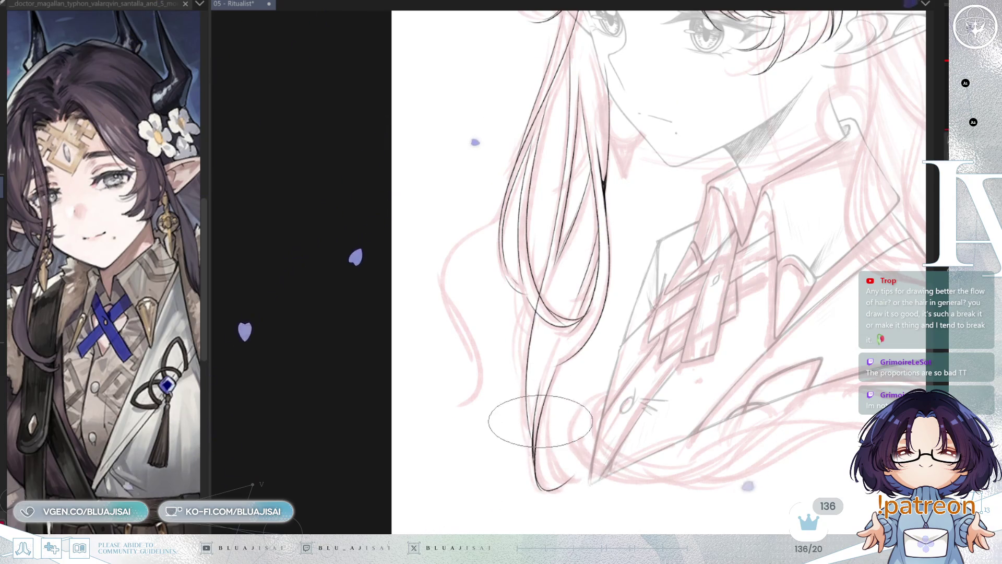
scroll(567, 344, up, 2)
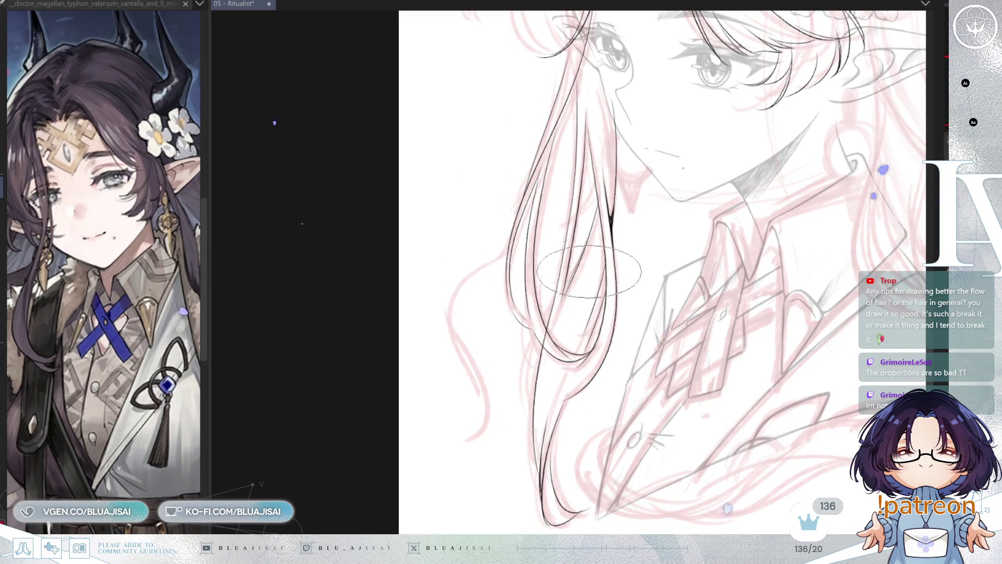
scroll(566, 346, up, 3)
- Zoom back out and reframe on the forehead, hair parting and flowers
drag(698, 238, 693, 257)
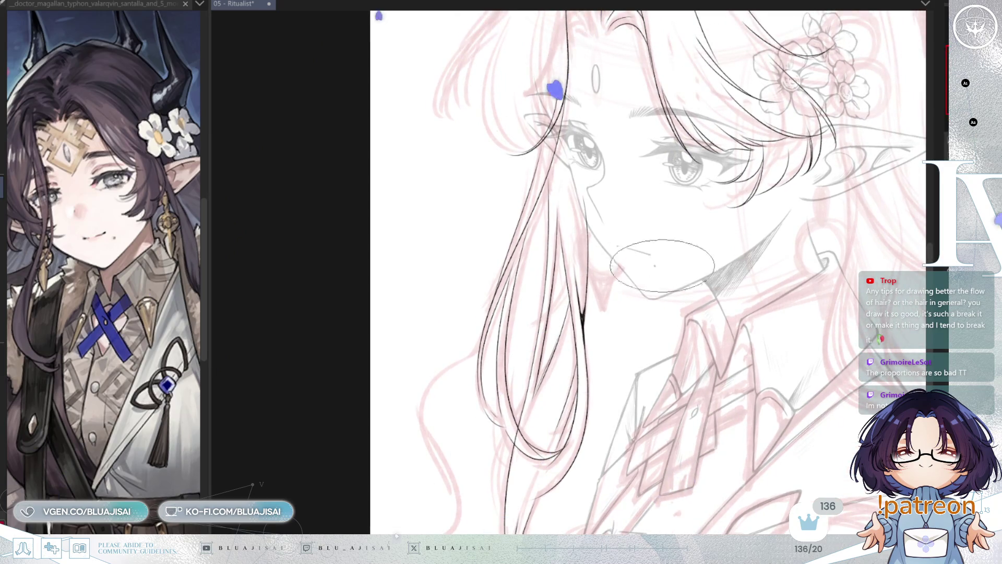
scroll(633, 300, down, 2)
scroll(571, 385, up, 2)
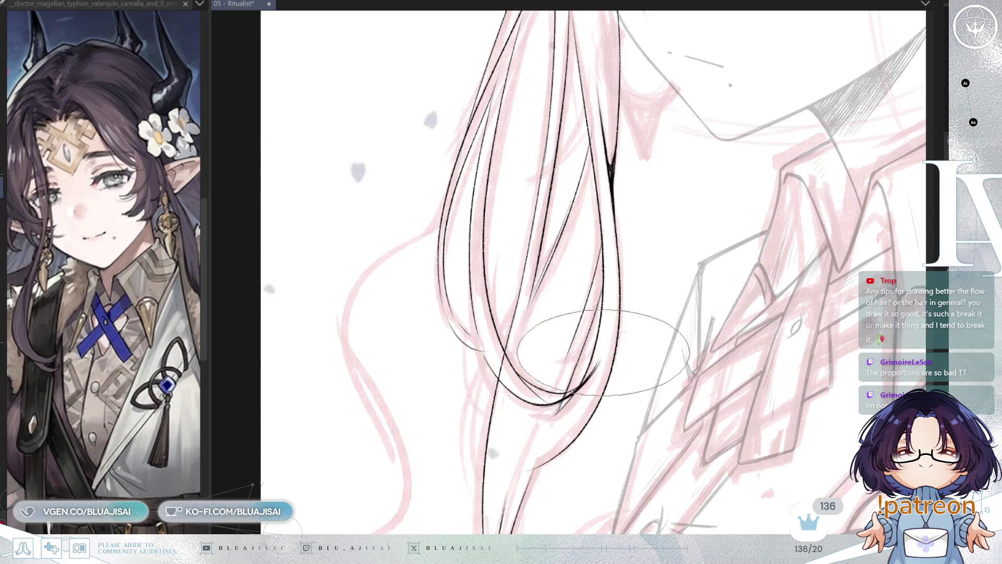
scroll(571, 387, down, 2)
mouse_move(709, 328)
mouse_down()
mouse_move(646, 335)
mouse_move(644, 398)
mouse_up()
drag(552, 26, 542, 193)
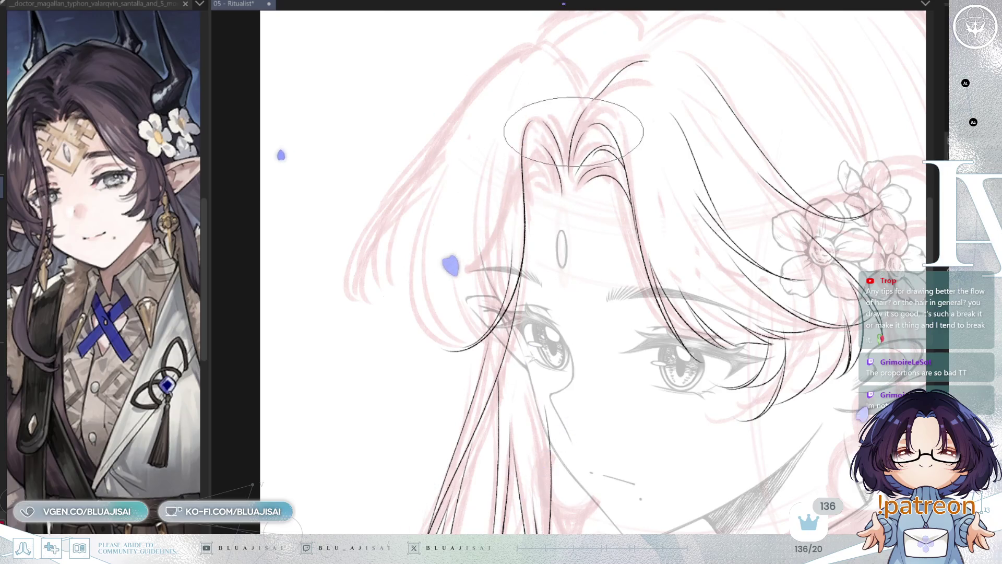
- Mirror the canvas to add strand lines at the hair parting, then restore the normal view
key(h)
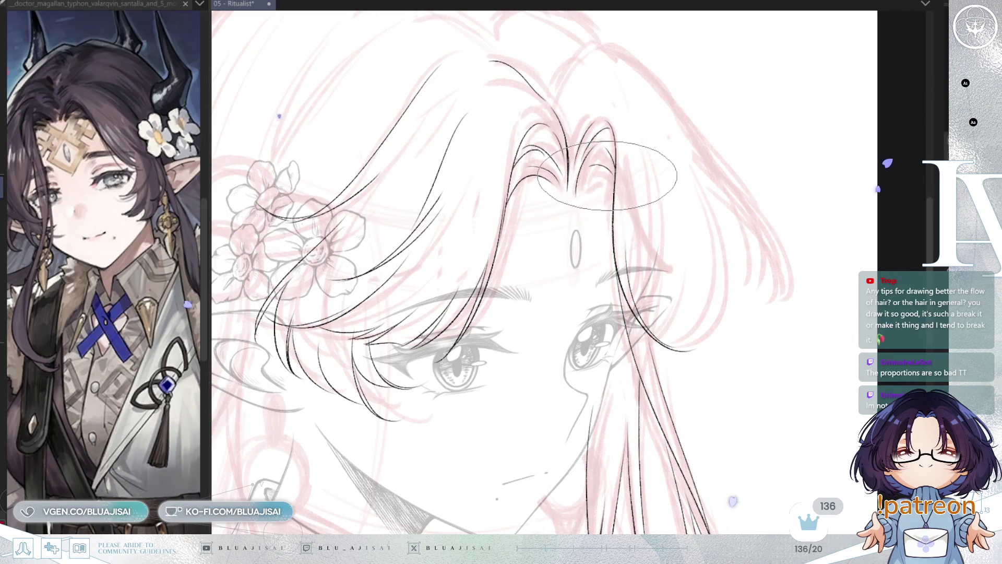
key(h)
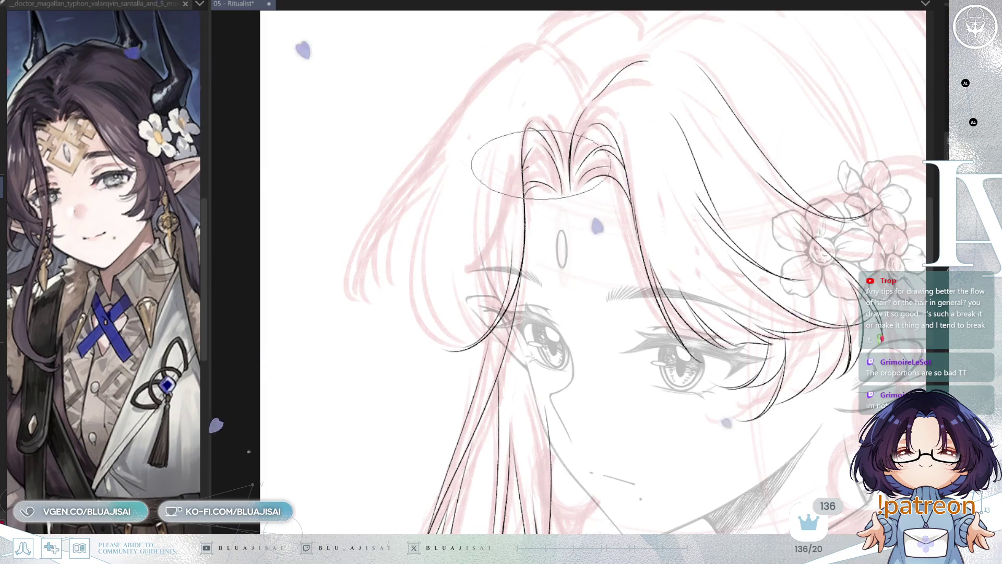
scroll(688, 108, down, 1)
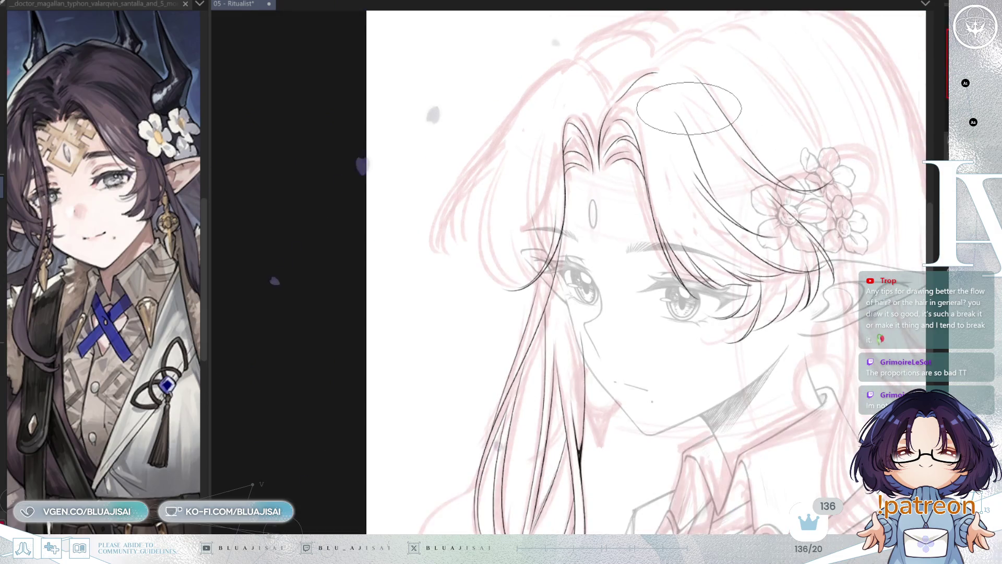
scroll(689, 108, down, 2)
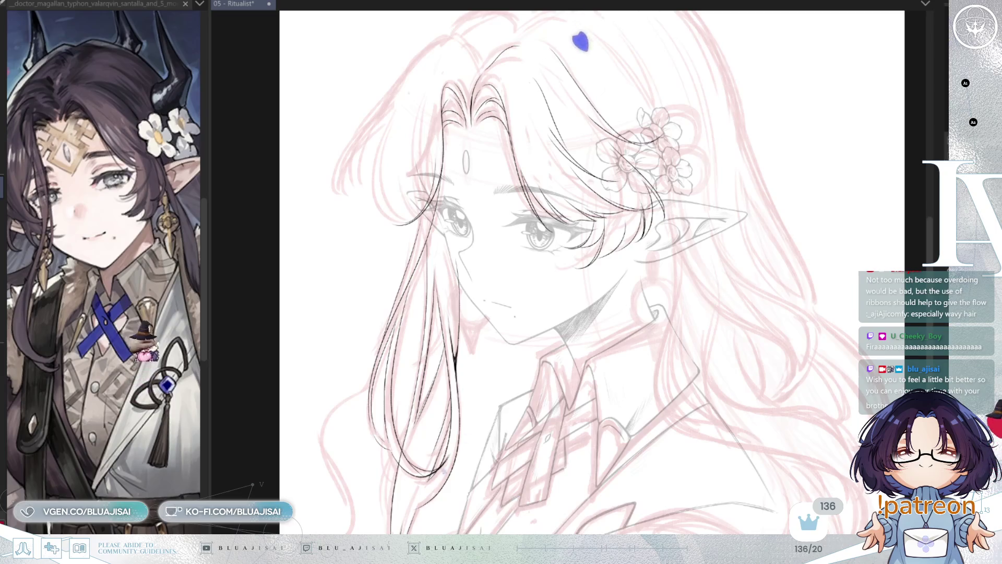
- Resize the brush, zoom in on the face and ink a long curved hair strand
drag(463, 119, 549, 161)
scroll(417, 267, up, 2)
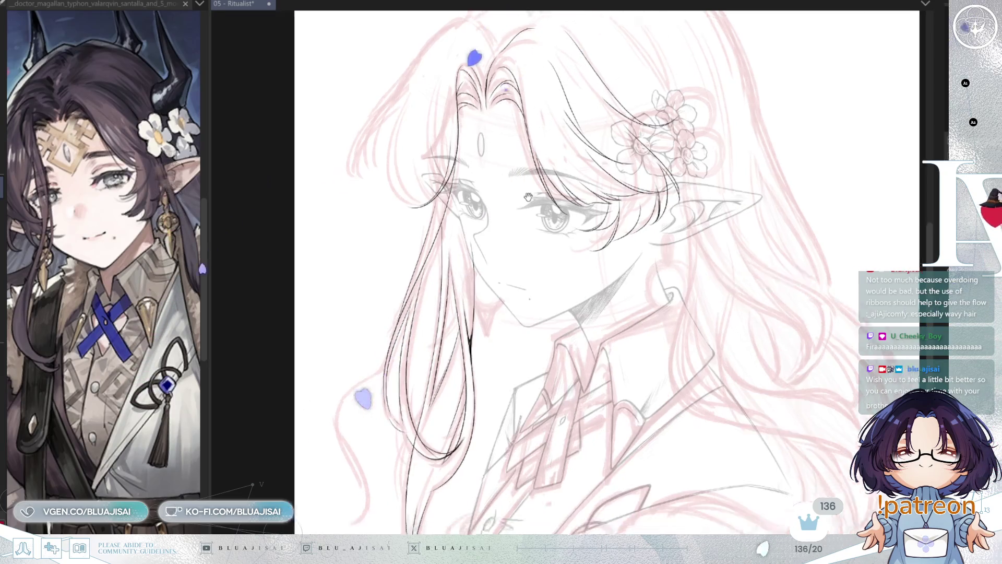
key(ctrl+z)
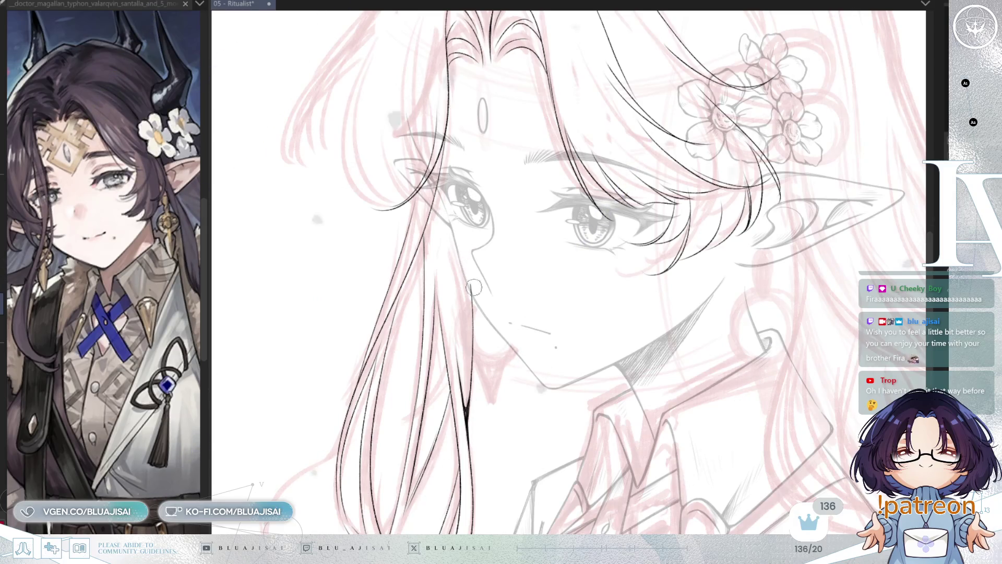
drag(497, 188, 504, 235)
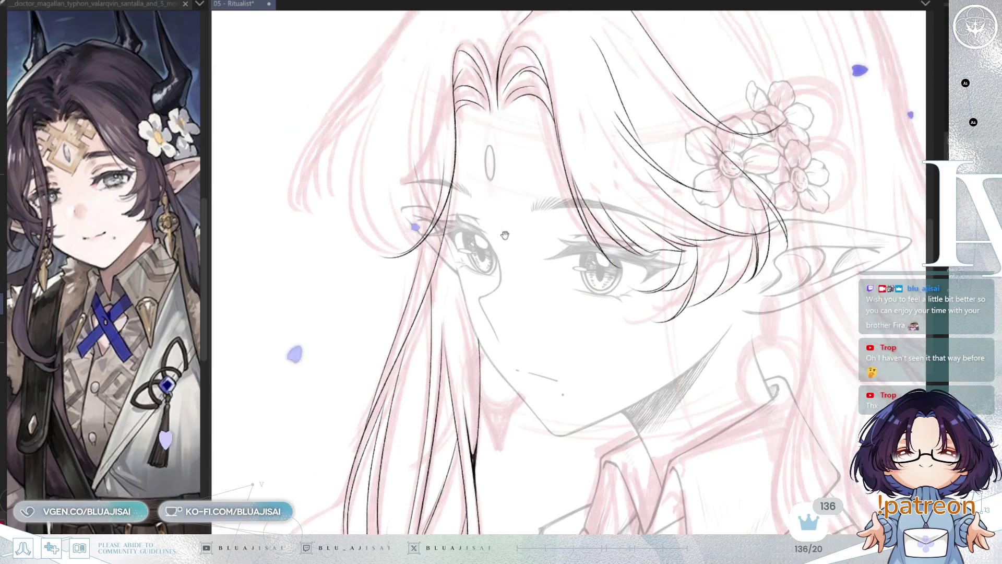
scroll(505, 236, down, 3)
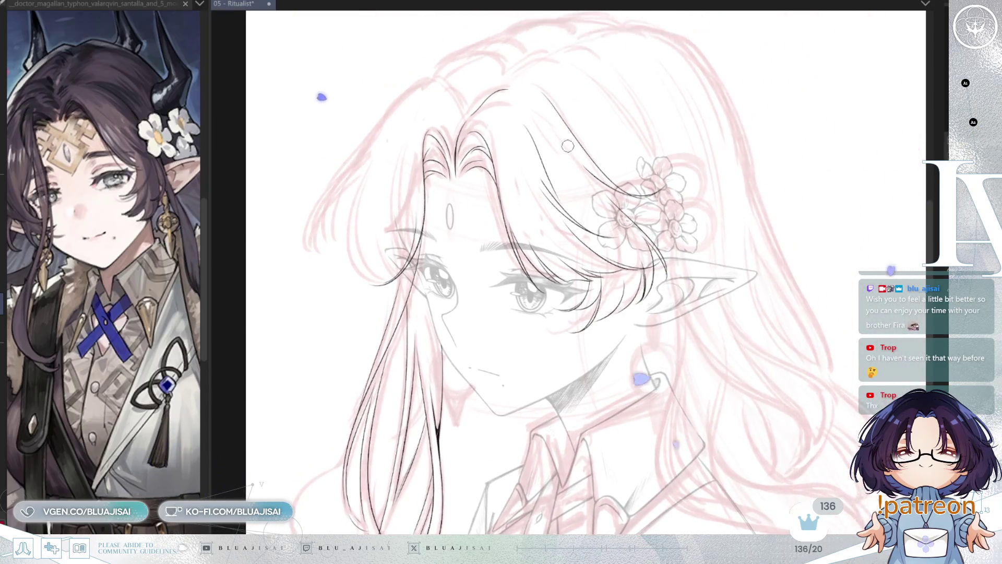
scroll(568, 146, up, 2)
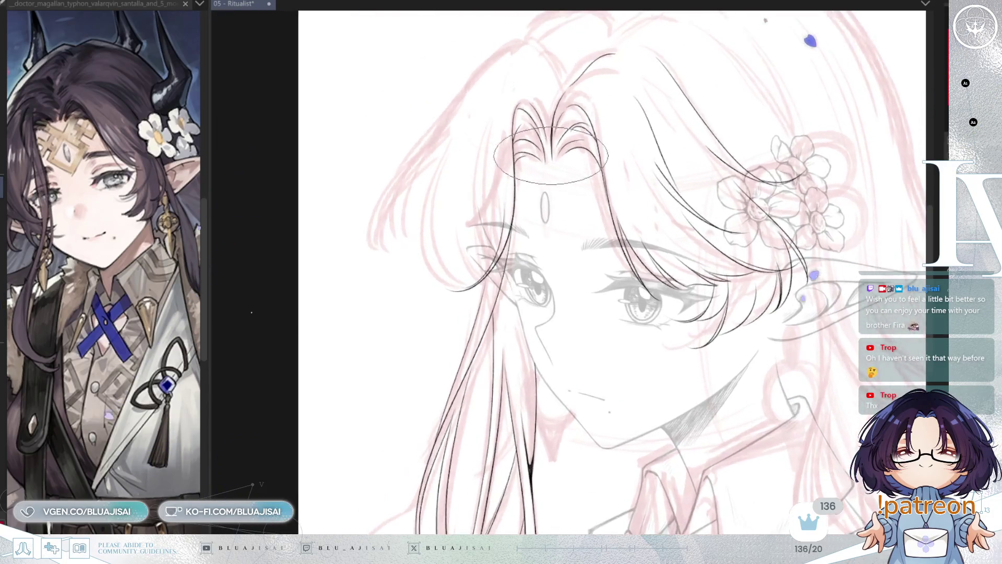
scroll(551, 155, up, 2)
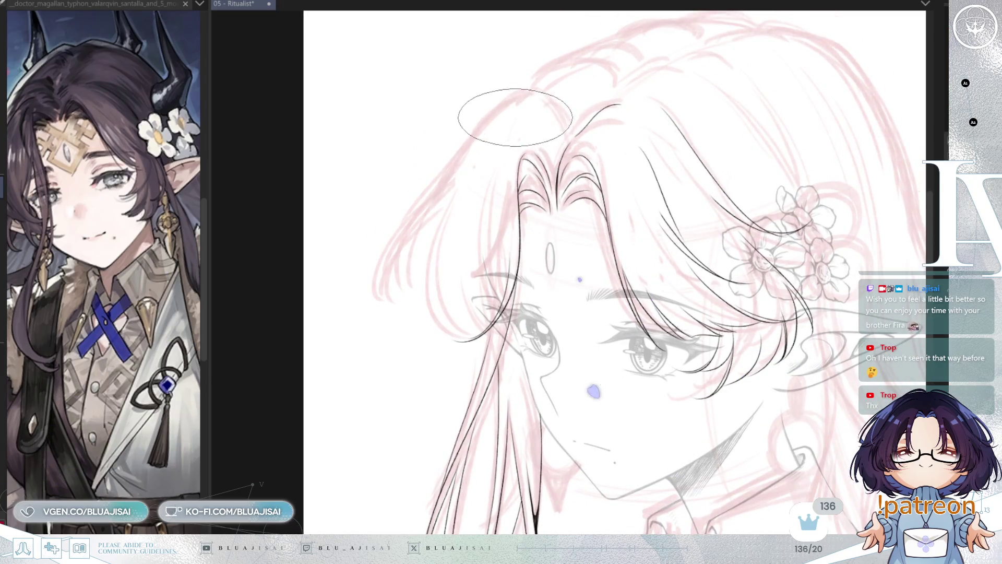
drag(468, 160, 476, 332)
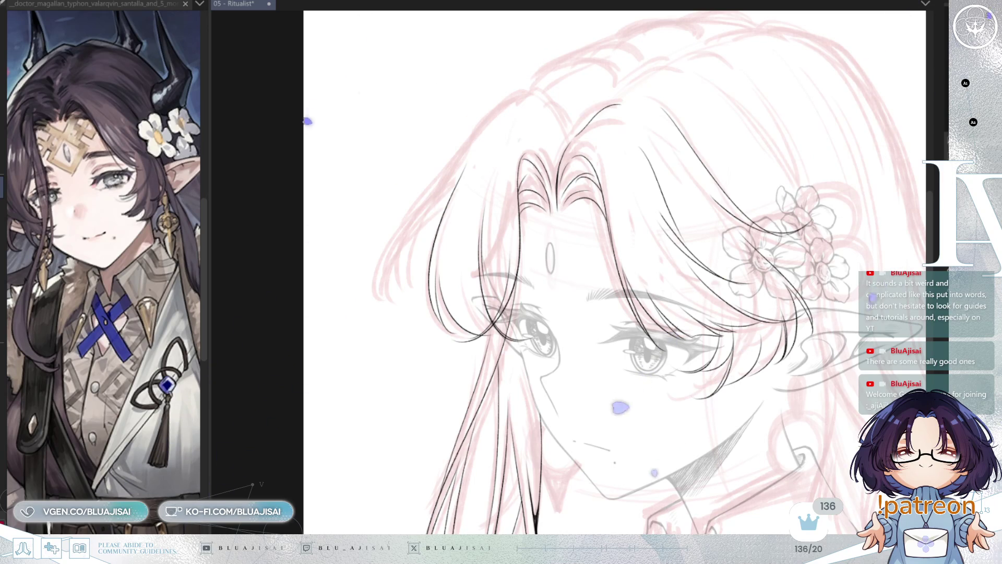
- Erase the outer black hair curve on the crown of the head
drag(530, 179, 561, 200)
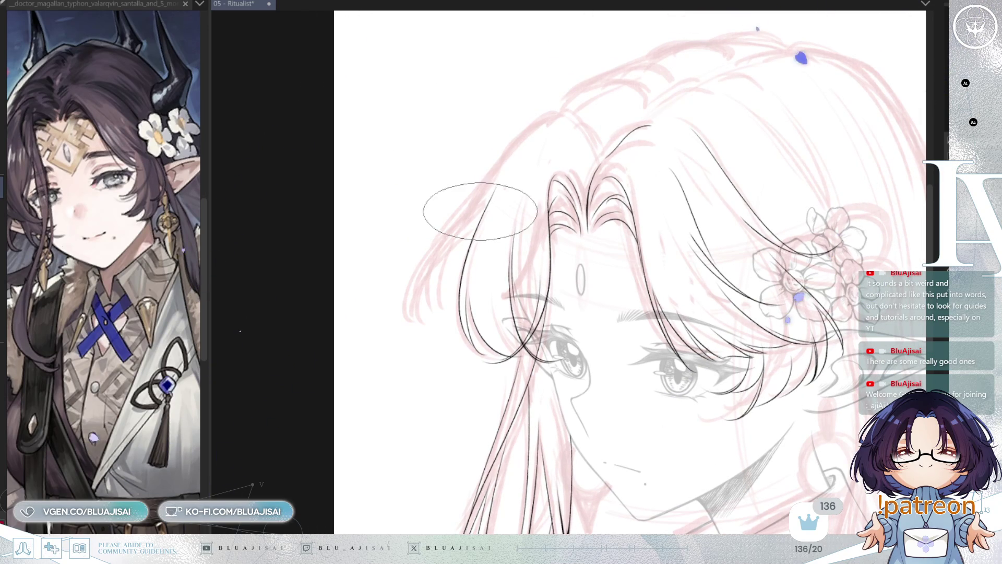
drag(421, 328, 488, 197)
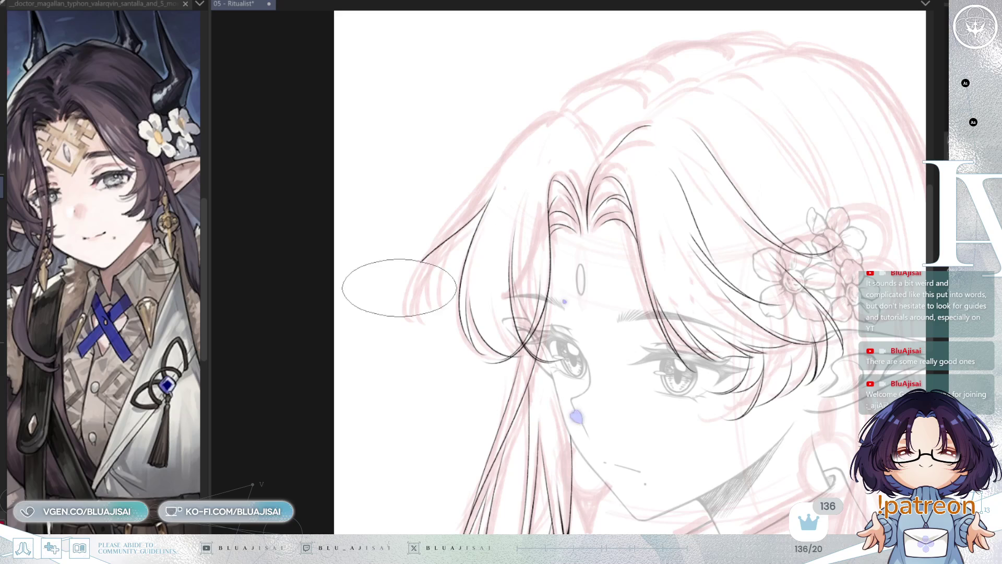
key(minus)
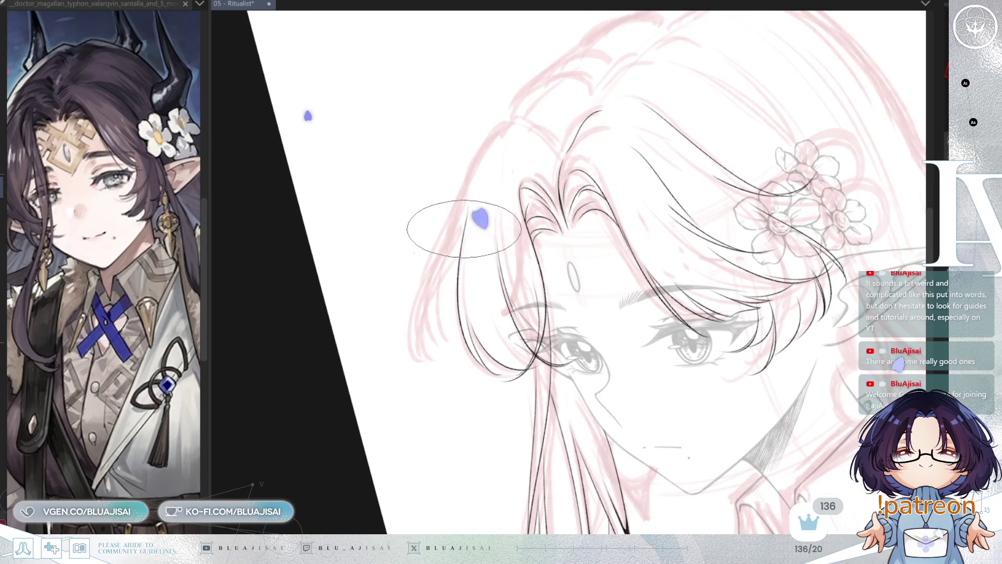
- Ink a strand from the crown down-left, erase its upper excess and redraw the curved tip
key(asciicircum)
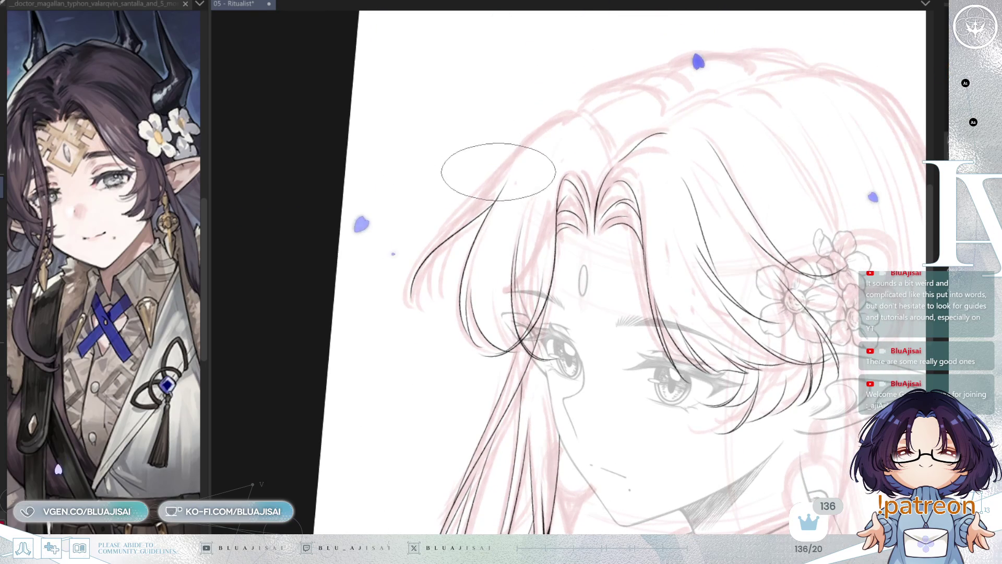
drag(553, 113, 608, 147)
key(ctrl+z)
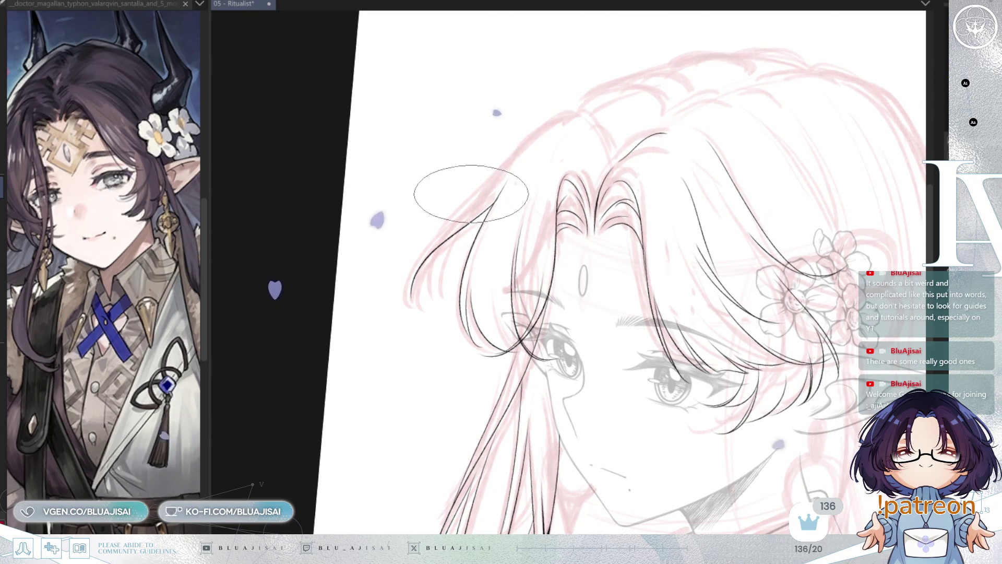
drag(518, 148, 420, 305)
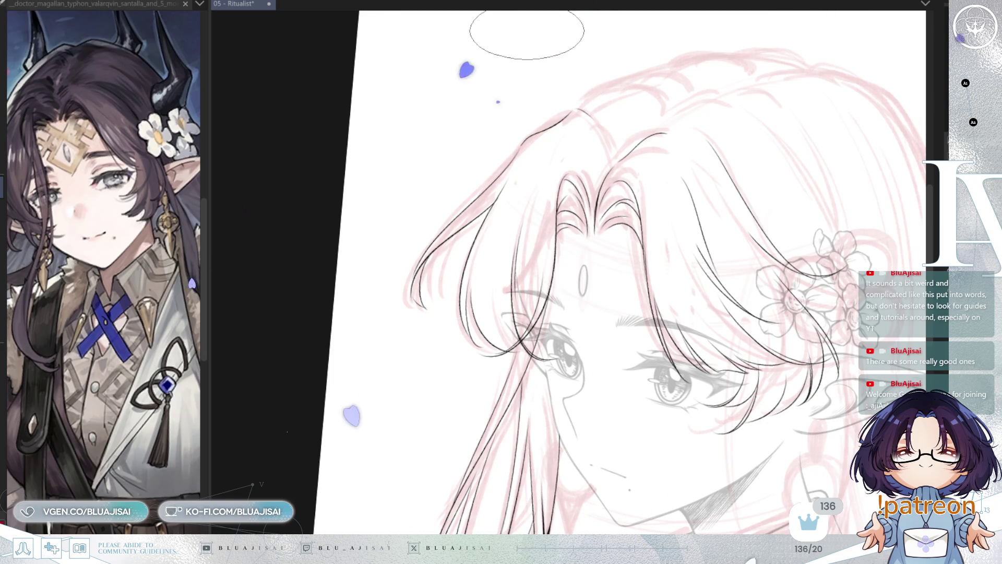
mouse_move(543, 133)
mouse_down()
mouse_move(503, 139)
mouse_move(571, 100)
mouse_move(524, 138)
mouse_move(568, 105)
mouse_up()
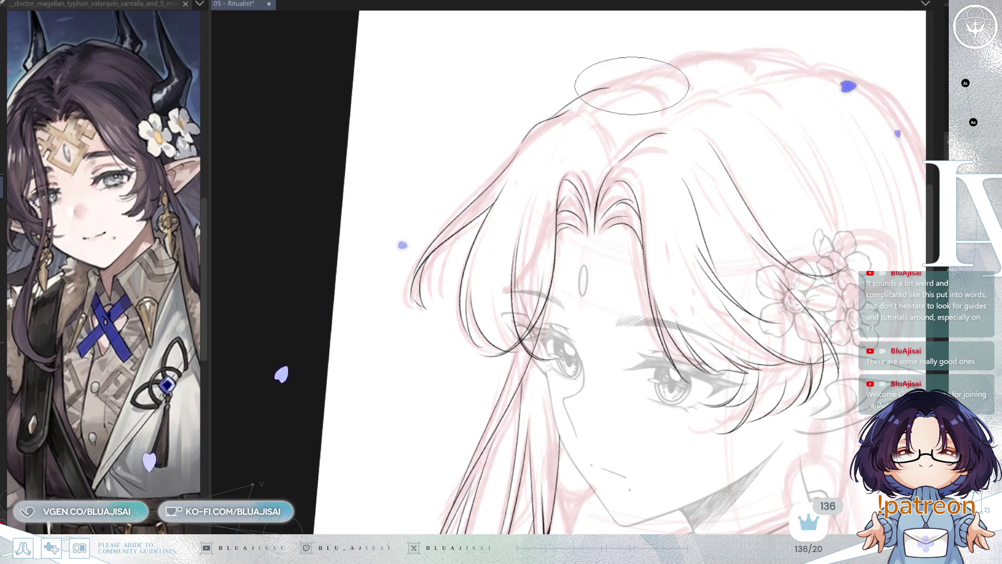
drag(577, 105, 613, 151)
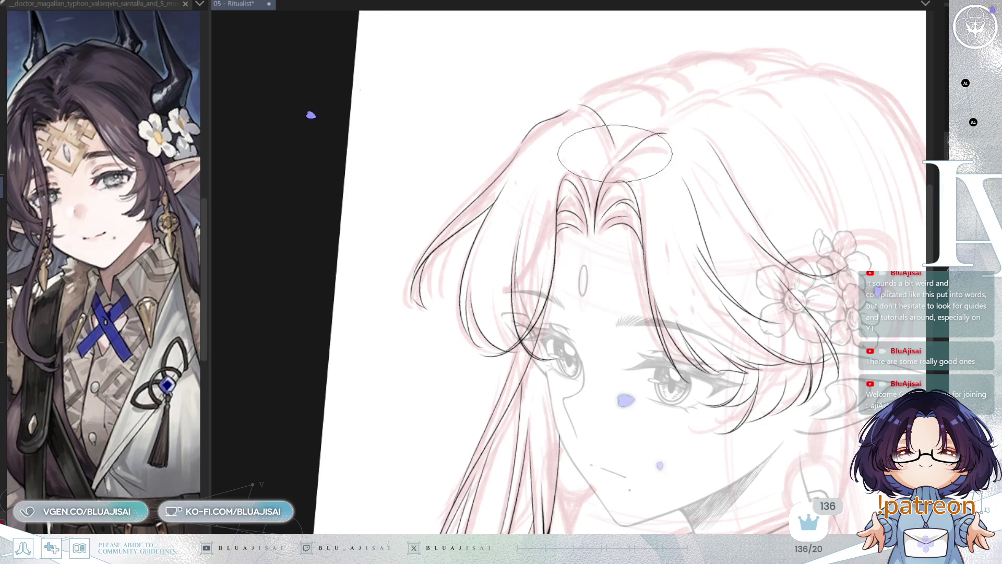
key(h)
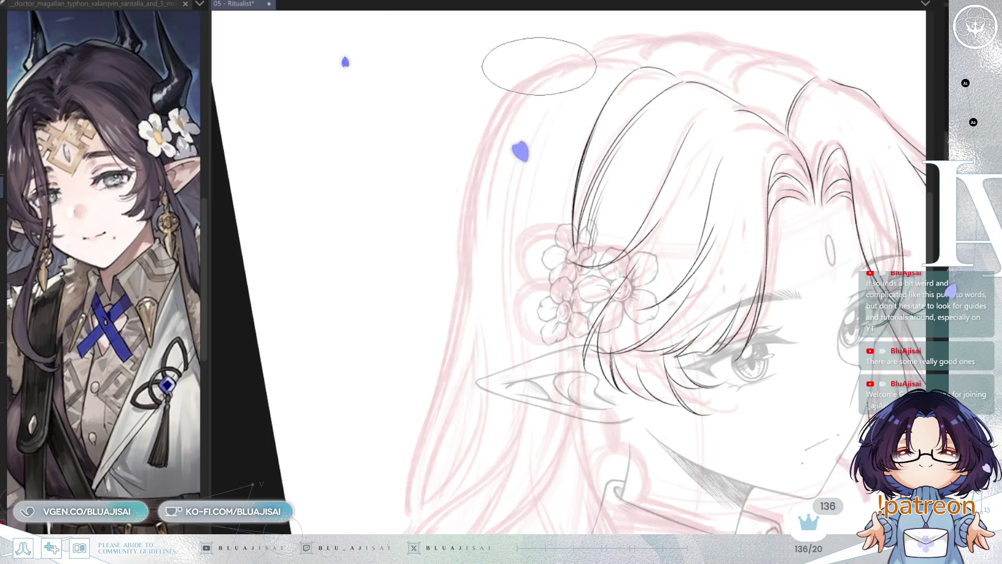
- Extend the back-of-head hair outline with a new stroke curving up to the crown
mouse_move(510, 67)
mouse_down()
mouse_move(588, 56)
mouse_move(673, 73)
mouse_up()
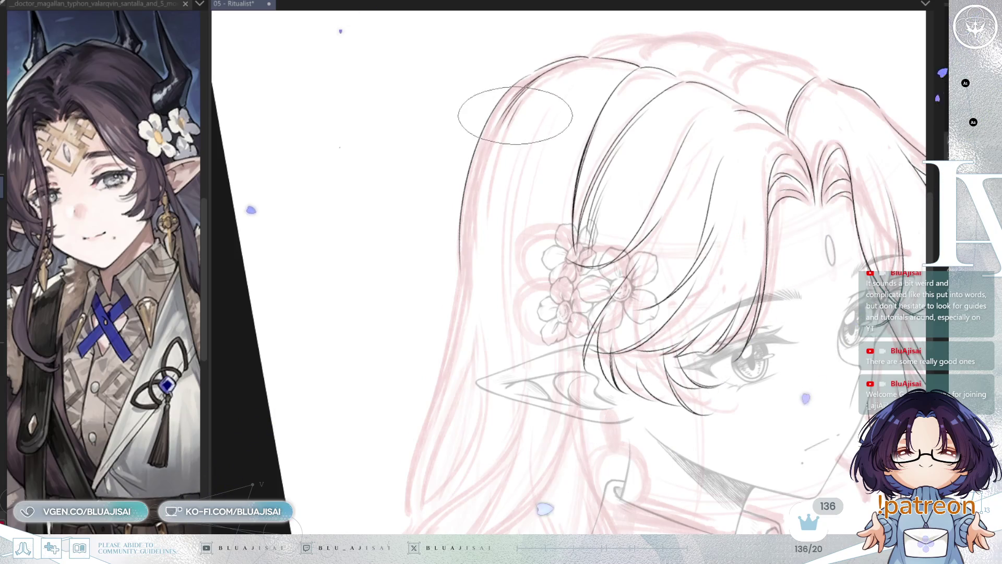
key(m)
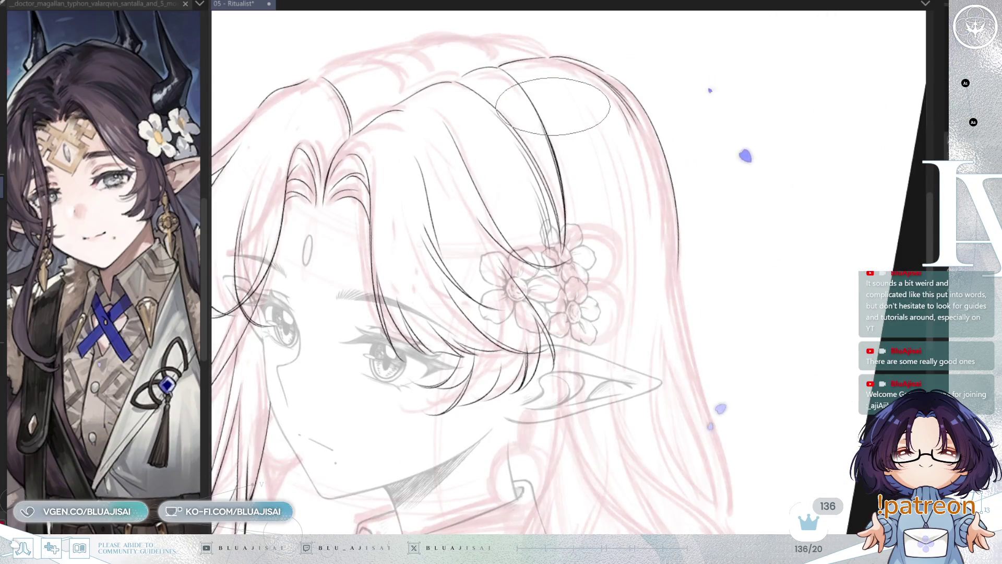
drag(553, 107, 526, 206)
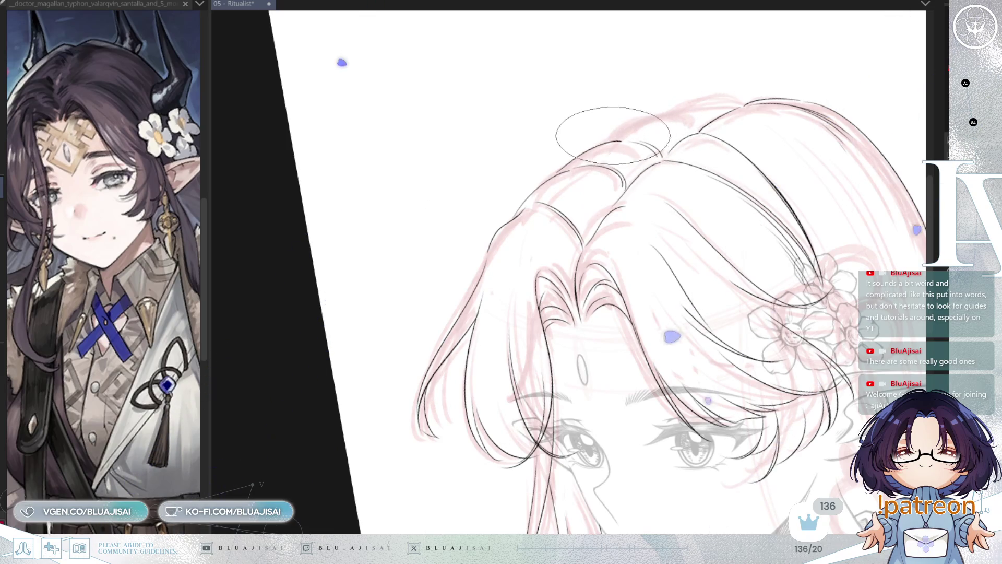
key(minus)
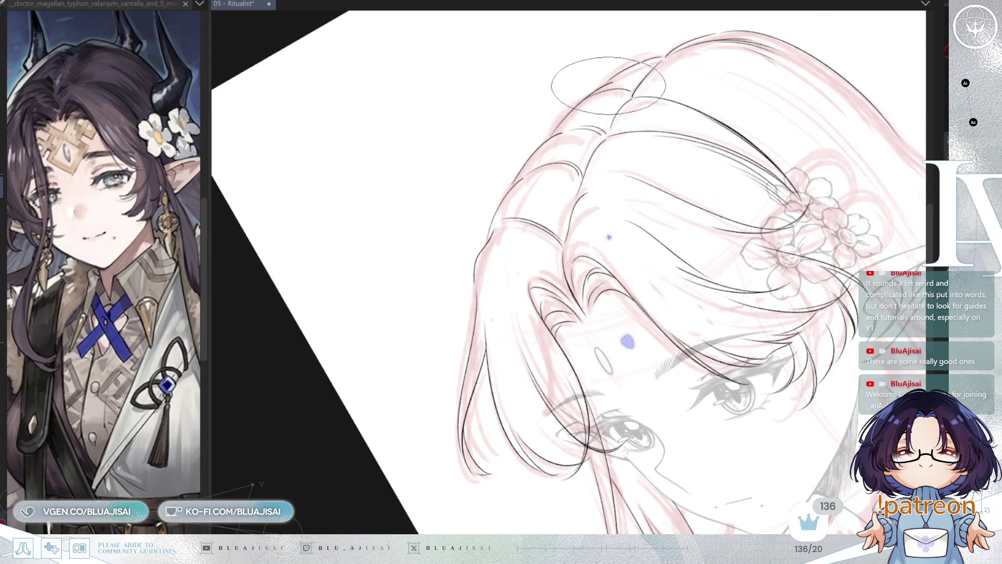
key(asciicircum)
key(asciicircum)
key(asciicircum)
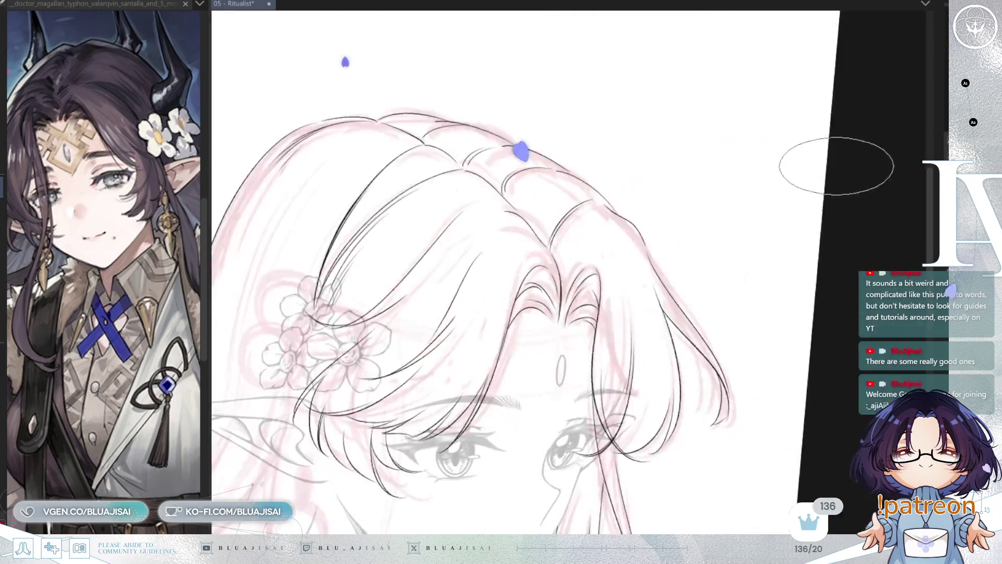
- Zoom out, mirror and re-tilt the view to check the figure's proportions and face
key(ctrl+minus)
drag(794, 223, 845, 192)
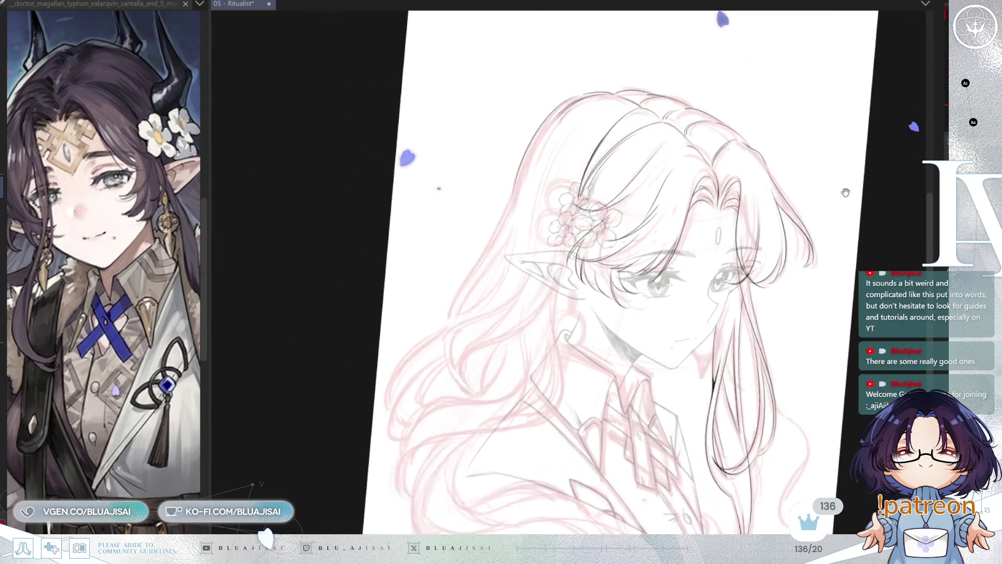
key(h)
key(h)
key(minus)
key(ctrl+plus)
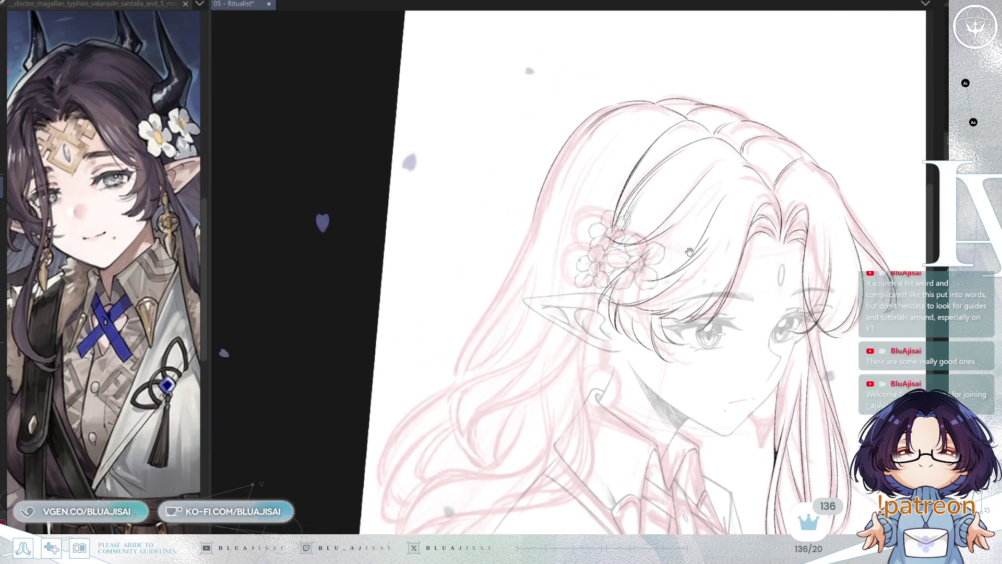
key(minus)
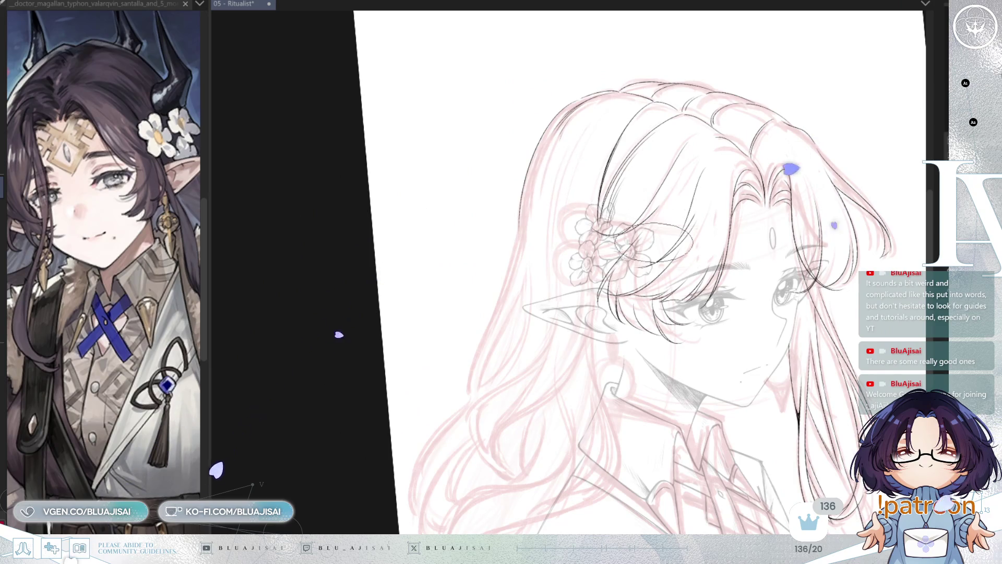
scroll(574, 177, down, 2)
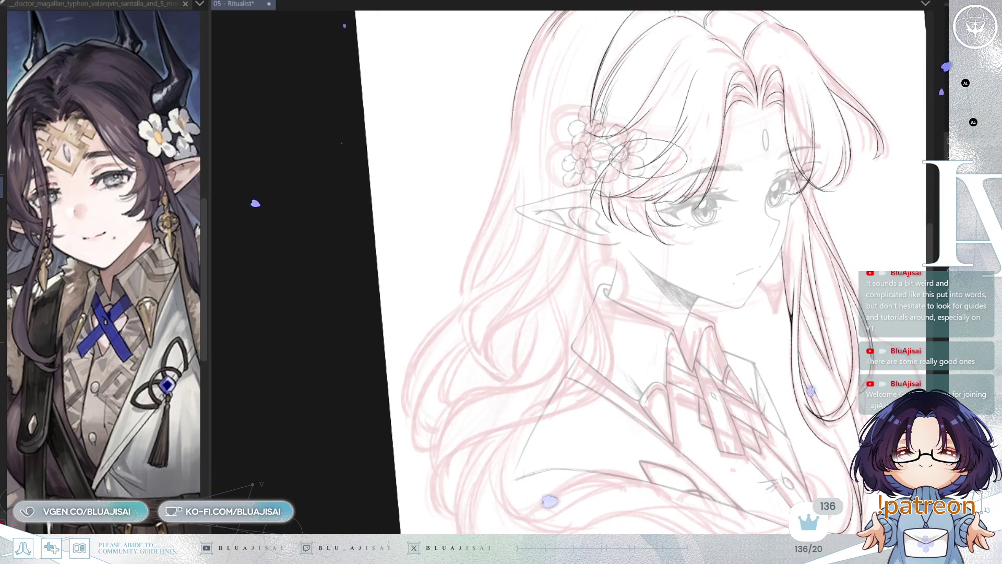
scroll(594, 167, up, 1)
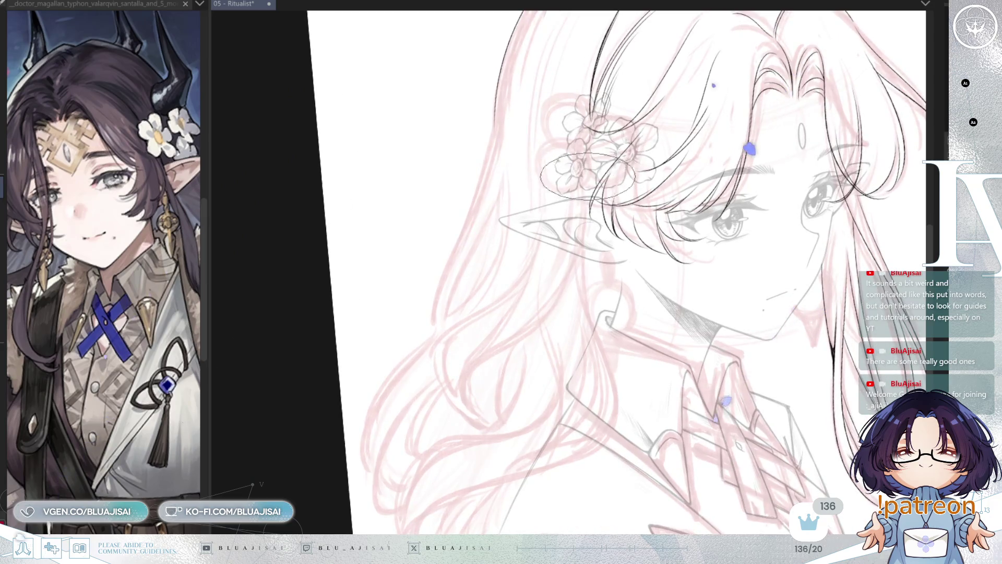
key(h)
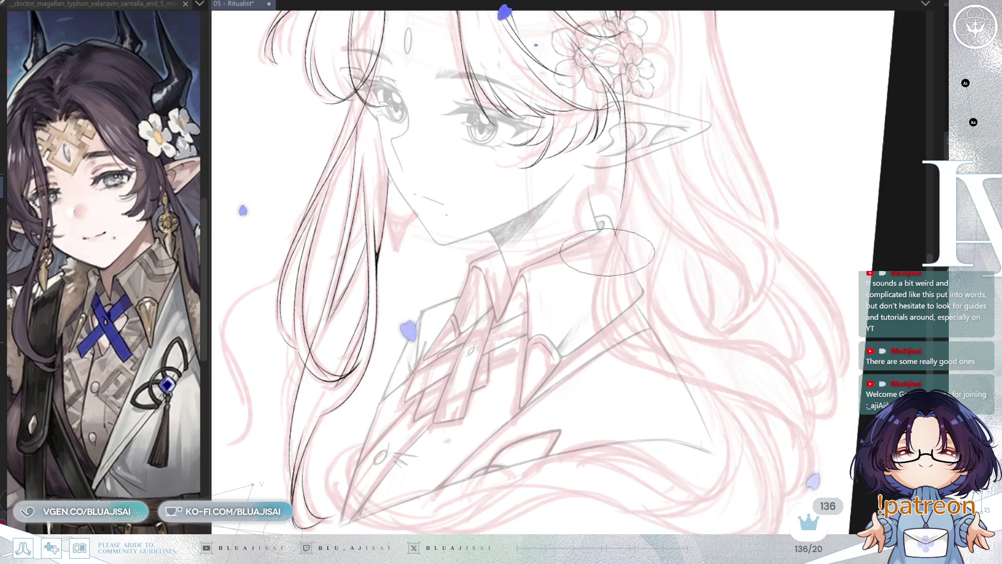
- Ink a long hair curve beside the neck and redraw a longer second strand alongside it
key(h)
drag(587, 330, 754, 218)
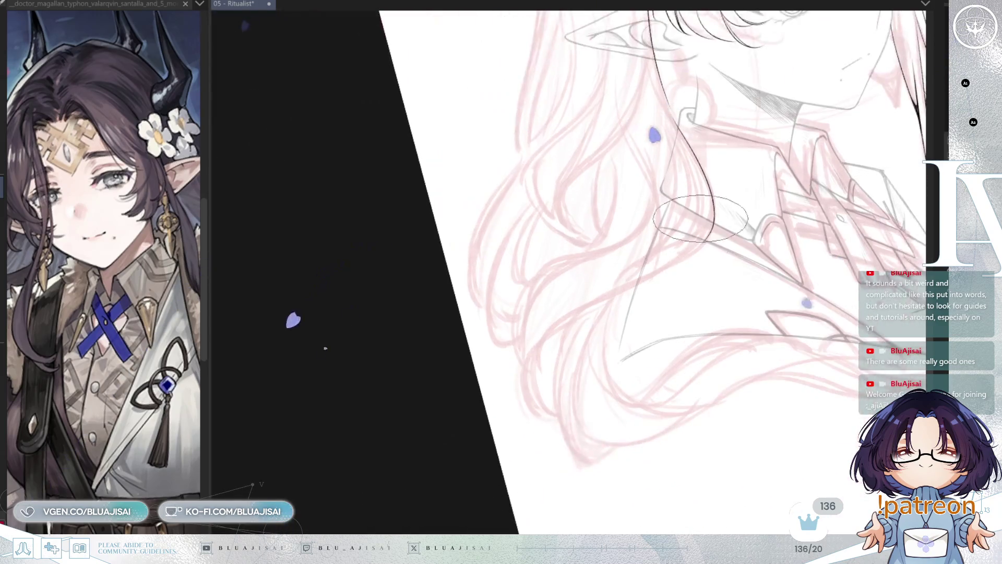
drag(527, 360, 714, 237)
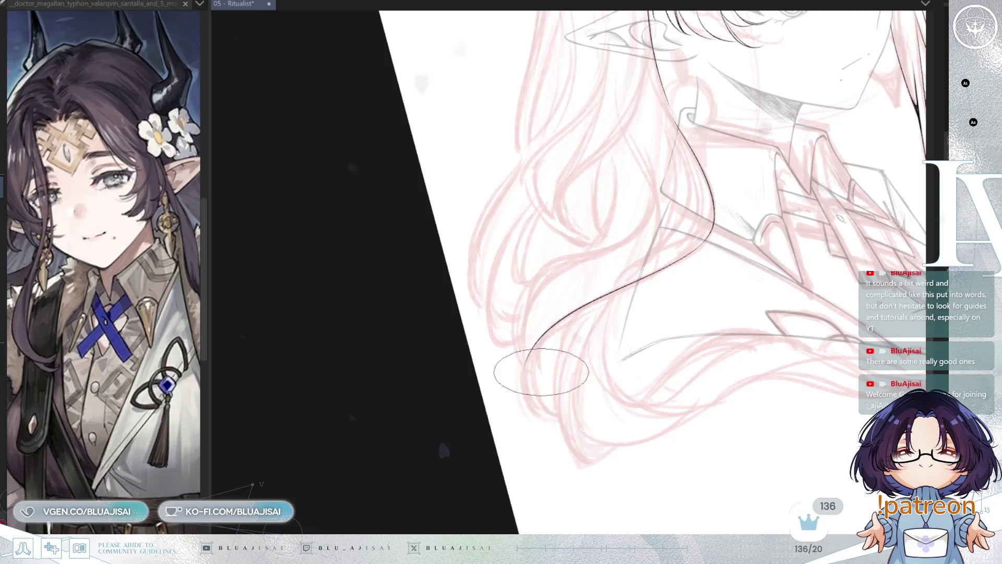
drag(524, 359, 531, 404)
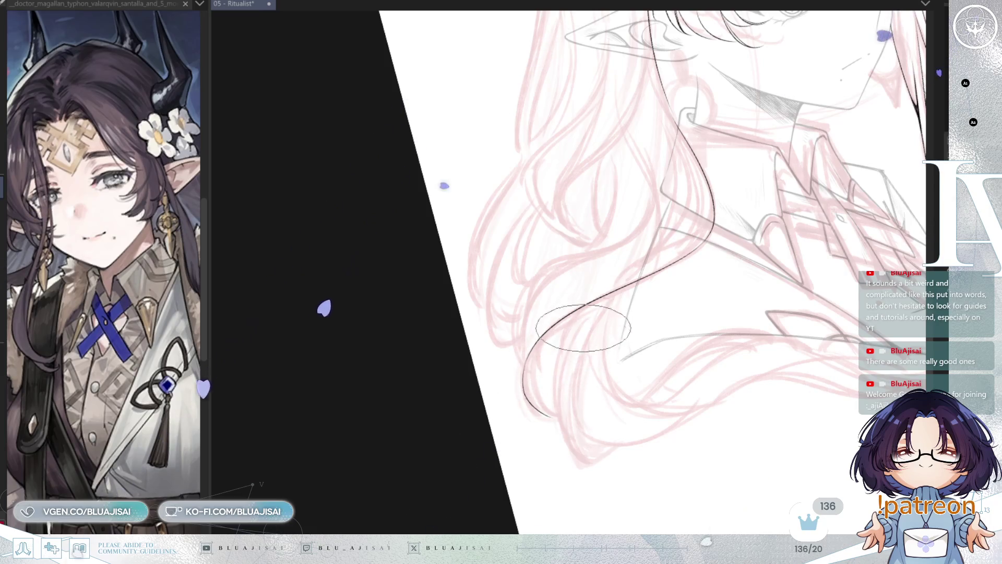
drag(711, 211, 594, 292)
key(ctrl+z)
drag(713, 214, 544, 334)
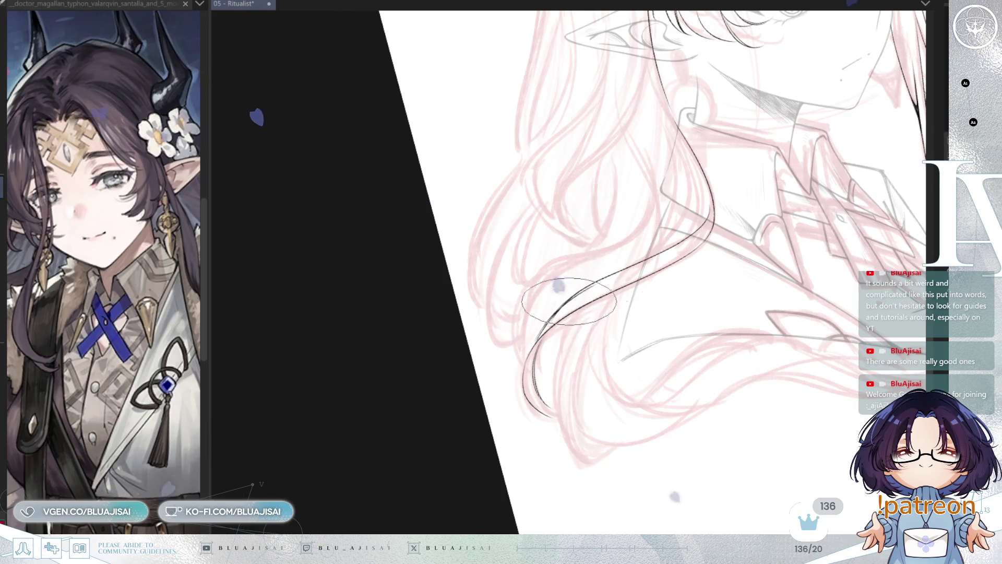
- Add more hair lines curving down beside the neck, checking them in mirrored view
mouse_move(634, 265)
mouse_down()
mouse_move(641, 224)
mouse_move(644, 308)
mouse_up()
mouse_move(659, 240)
mouse_down()
mouse_move(646, 333)
mouse_move(729, 242)
mouse_move(599, 261)
mouse_up()
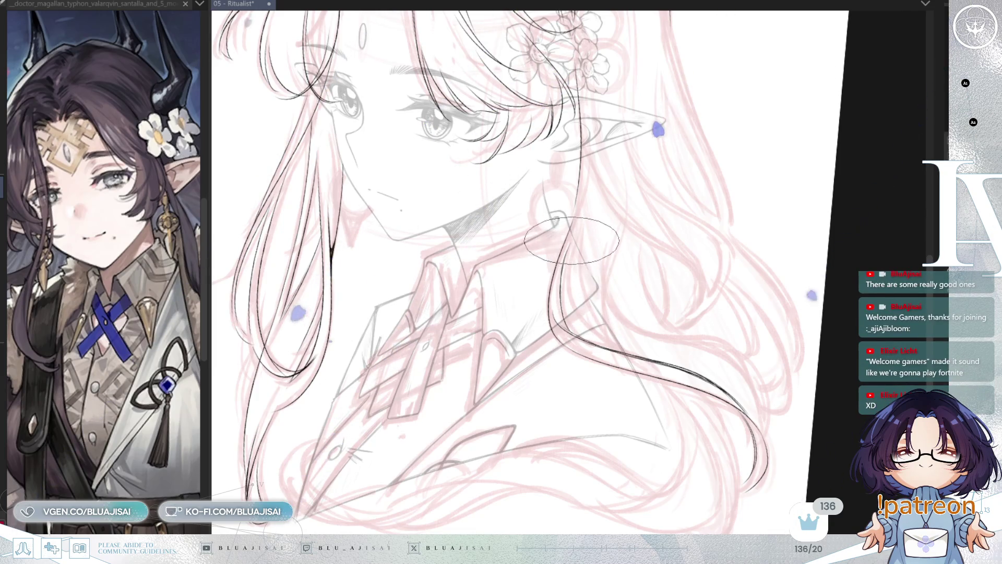
drag(565, 256, 584, 339)
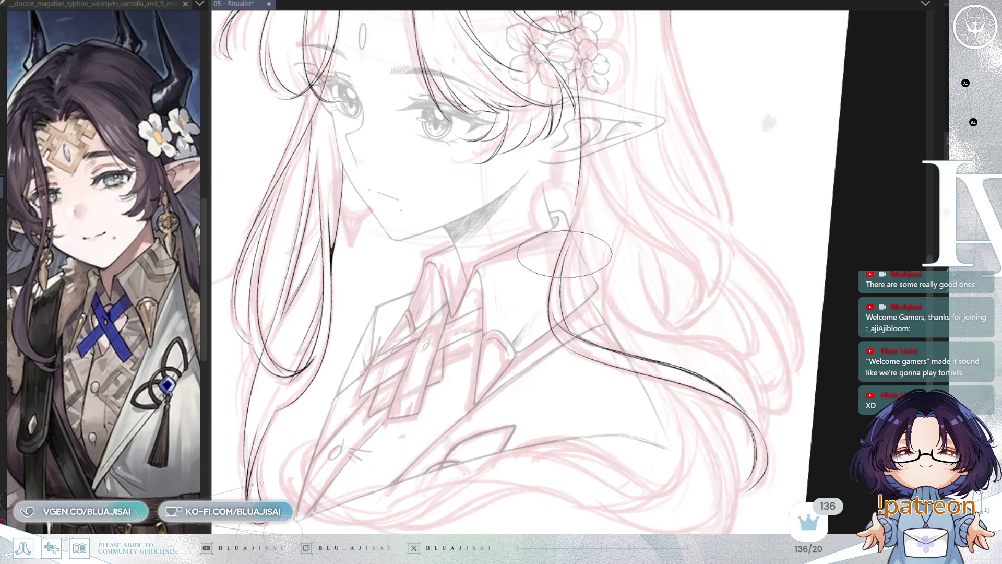
key(h)
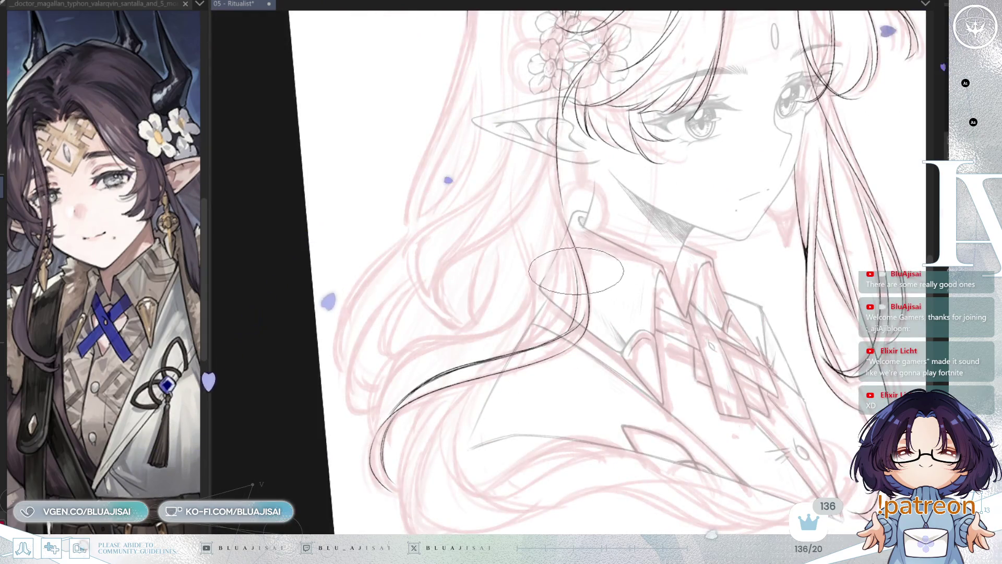
mouse_move(572, 269)
mouse_down()
mouse_move(521, 344)
mouse_move(650, 246)
mouse_move(600, 306)
mouse_up()
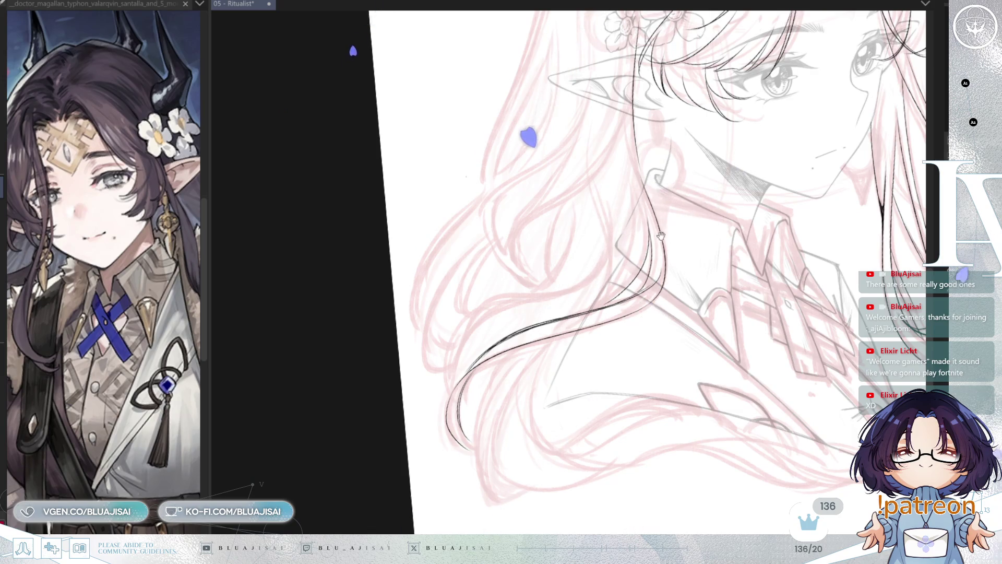
drag(661, 215, 701, 217)
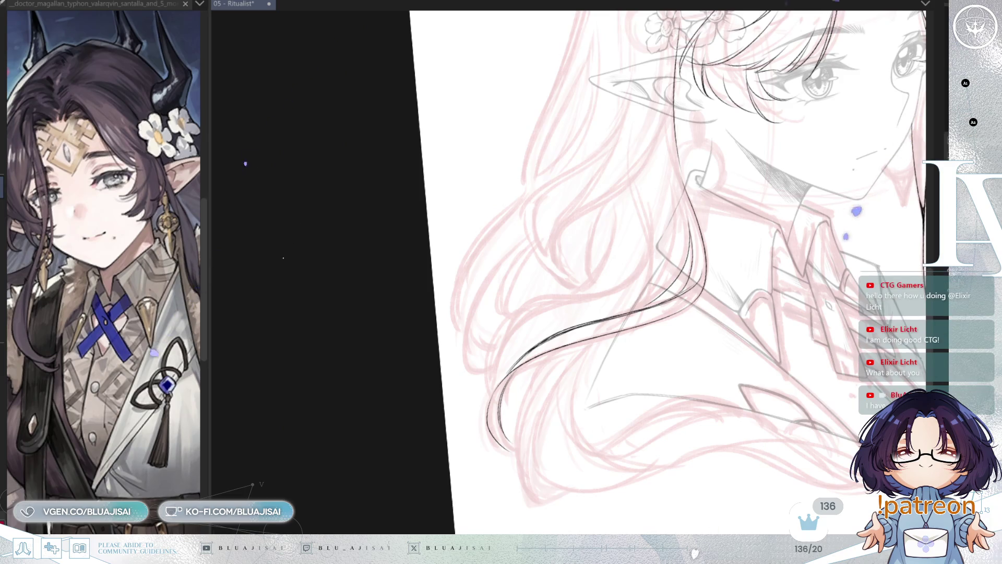
drag(643, 316, 503, 518)
key(Delete)
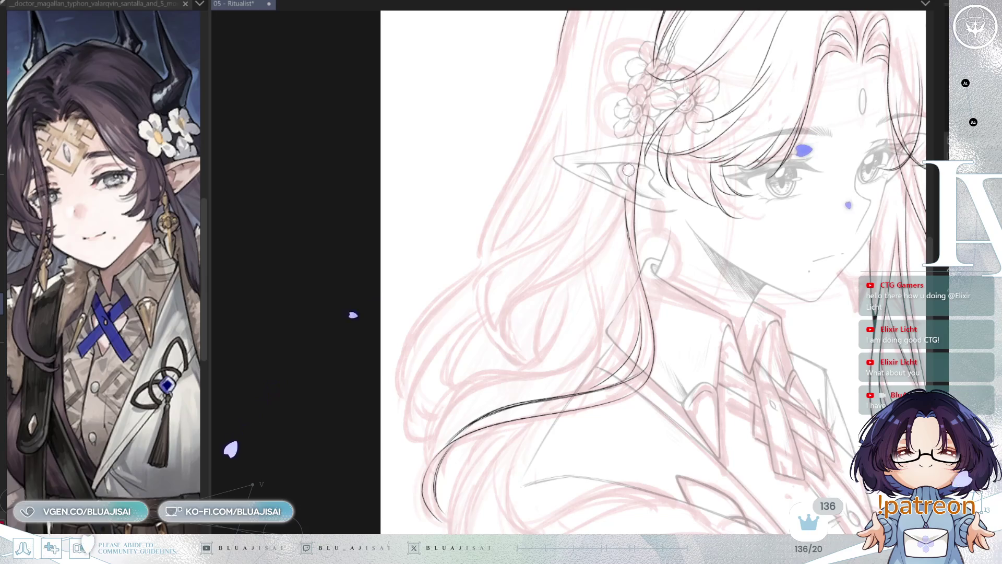
drag(625, 195, 653, 222)
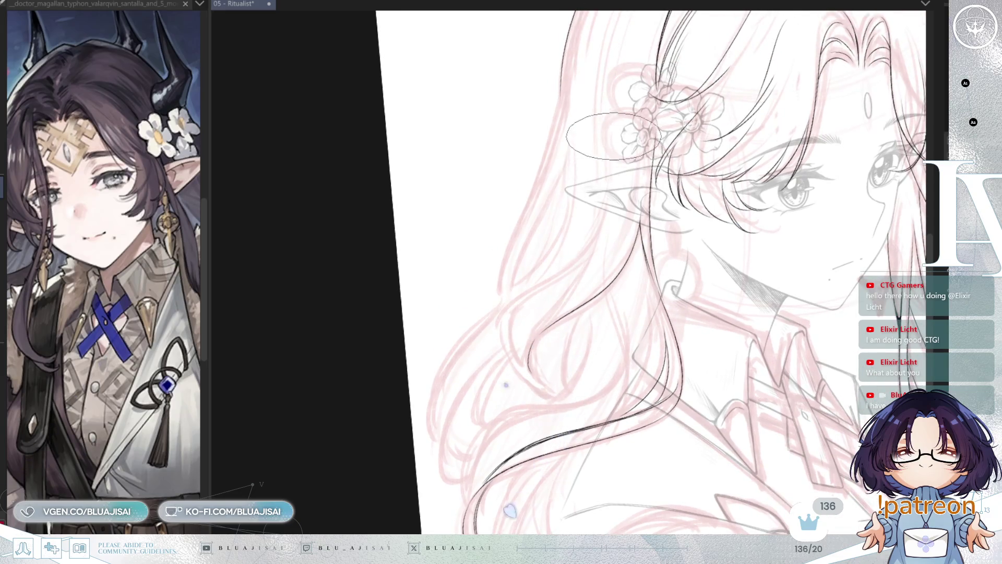
- Ink a new strand curving down the hair, plus two strands inside the hair loop
drag(625, 236, 513, 354)
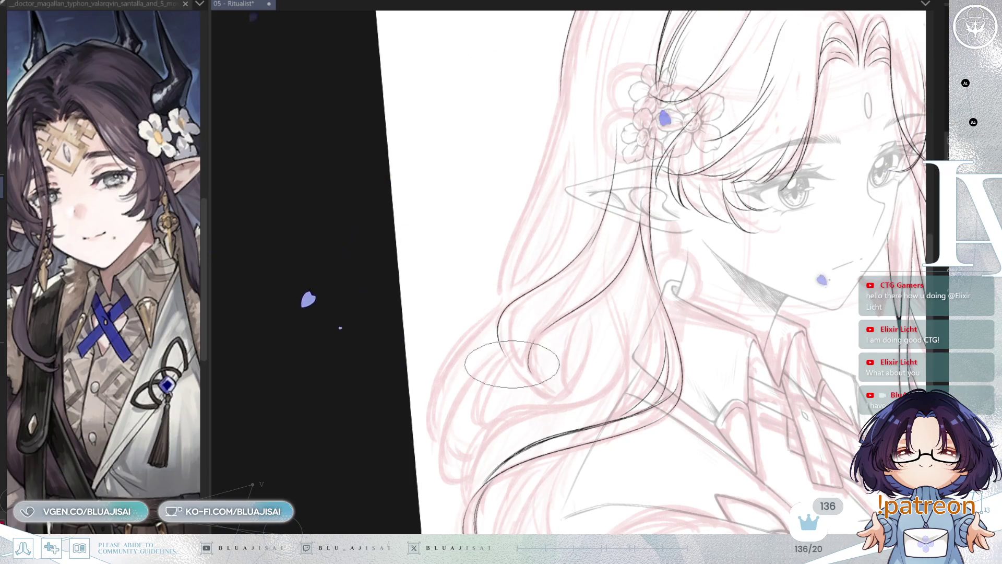
drag(556, 295, 486, 315)
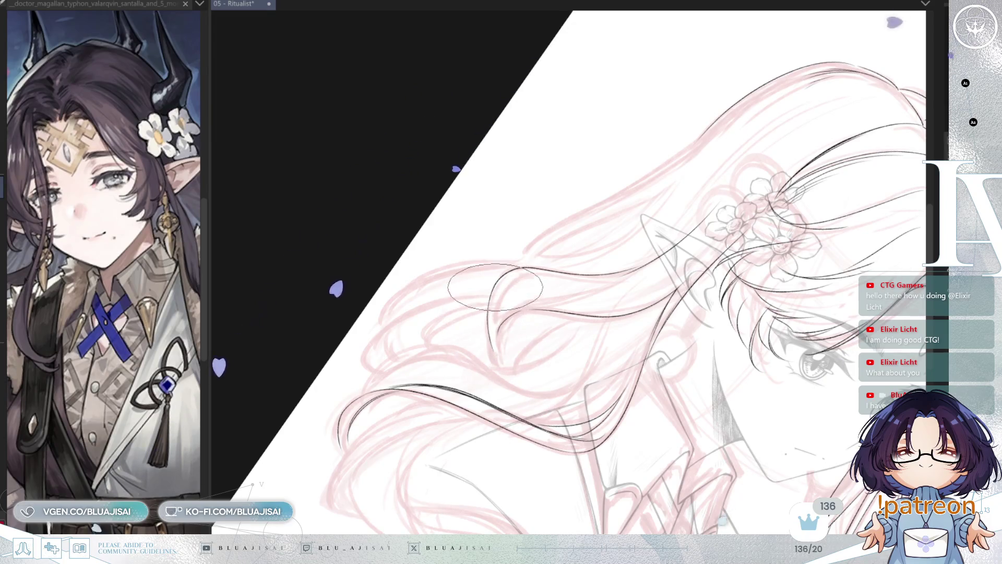
mouse_move(492, 292)
mouse_down()
mouse_move(493, 355)
mouse_move(501, 297)
mouse_move(512, 356)
mouse_move(539, 307)
mouse_up()
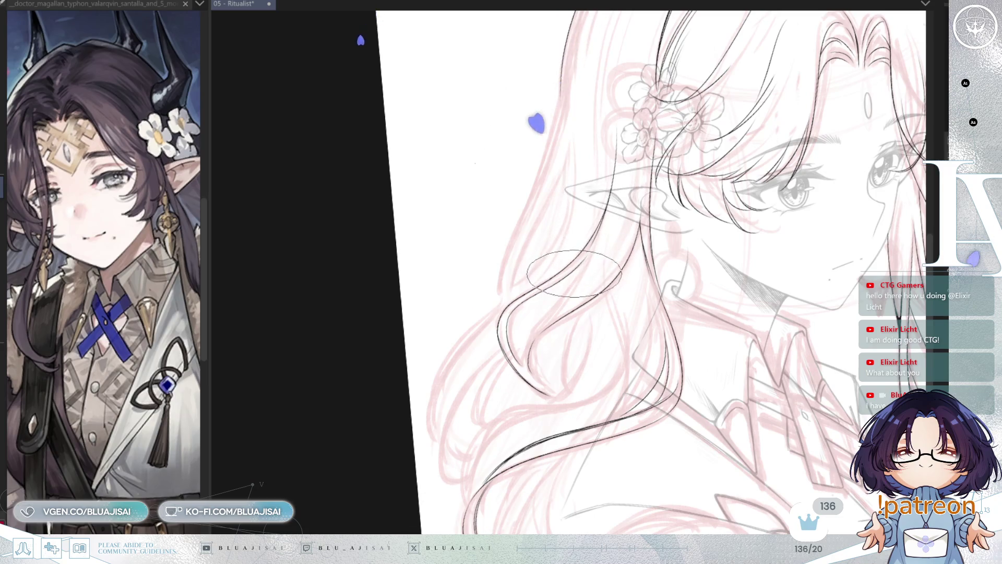
drag(580, 259, 528, 363)
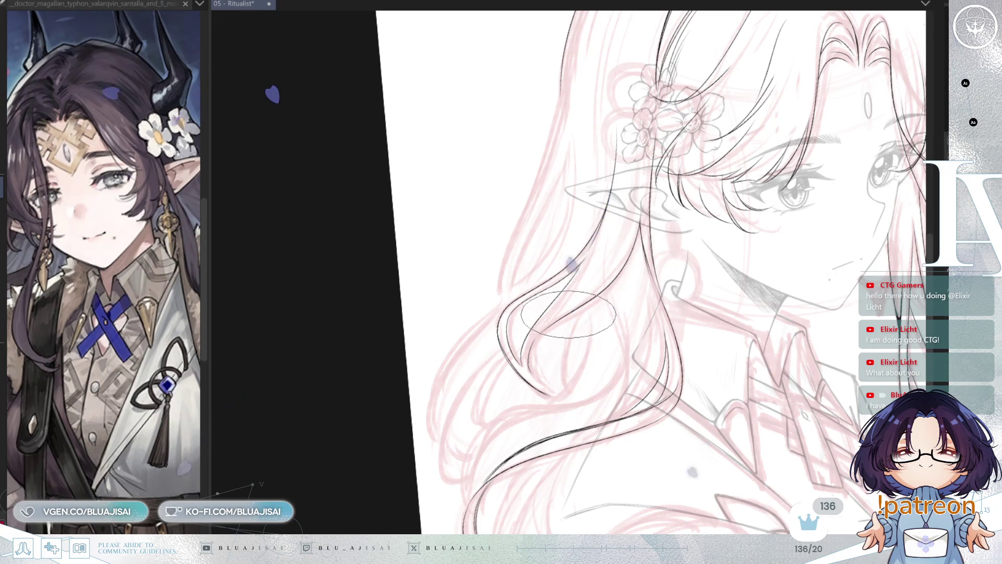
drag(569, 316, 568, 376)
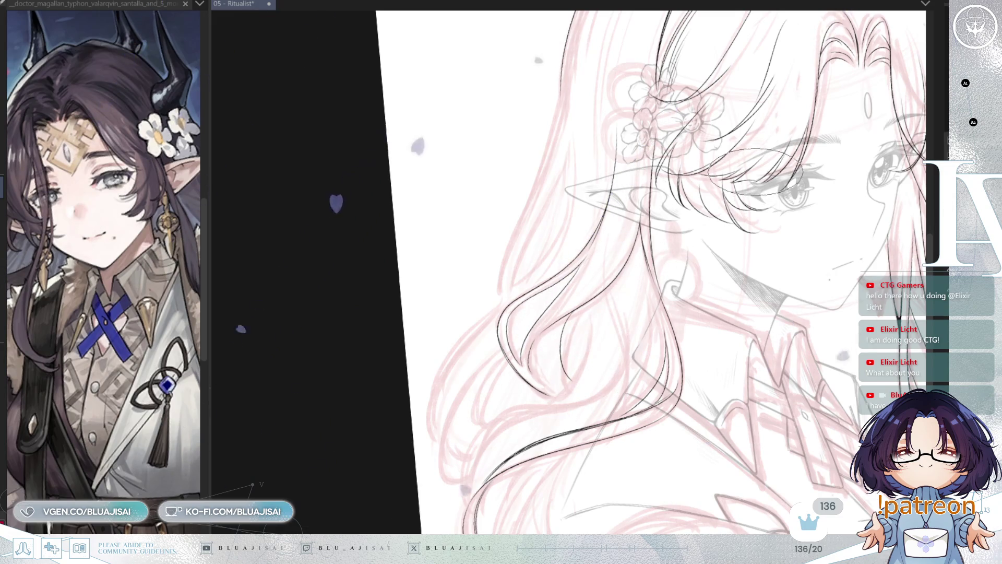
- Re-angle the canvas and cleanly redraw the curved hair line down the left side
key(ctrl+@)
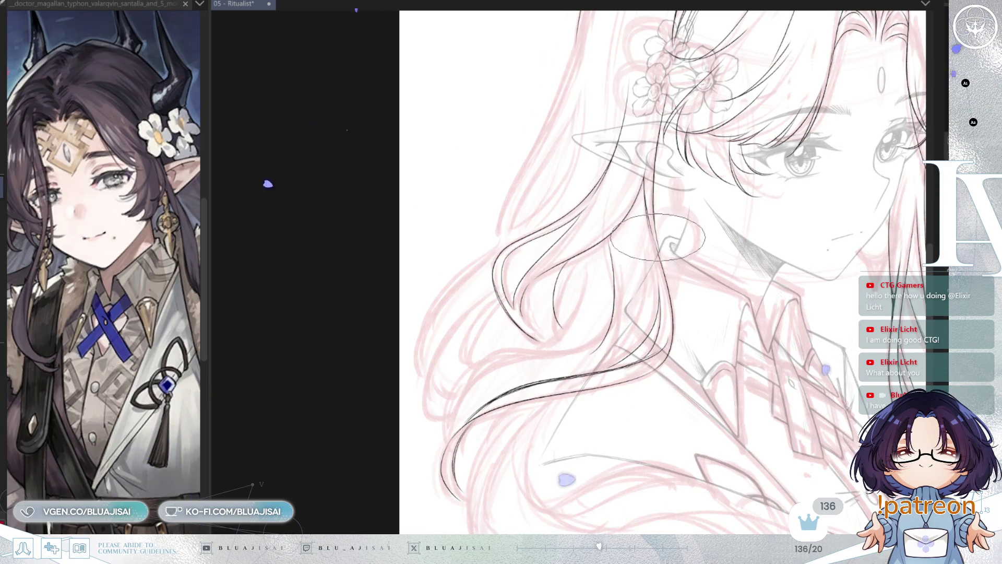
key(-)
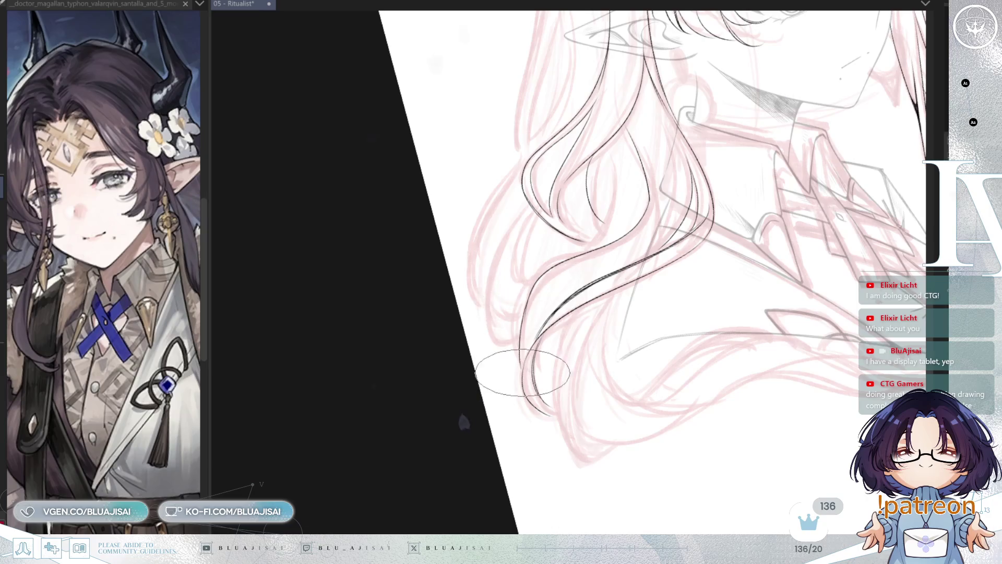
key(minus)
key(minus)
scroll(611, 230, up, 3)
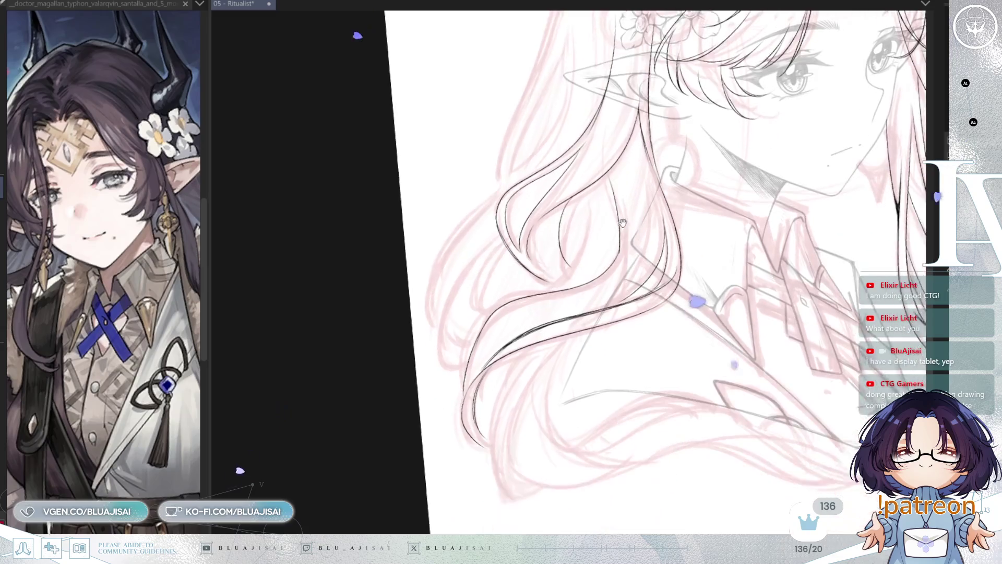
scroll(629, 273, down, 1)
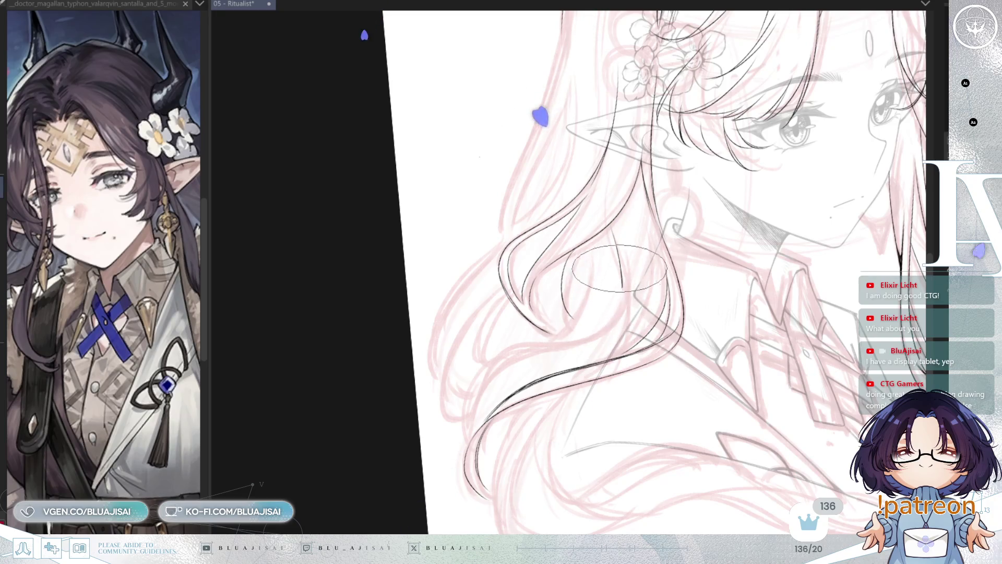
scroll(620, 261, down, 3)
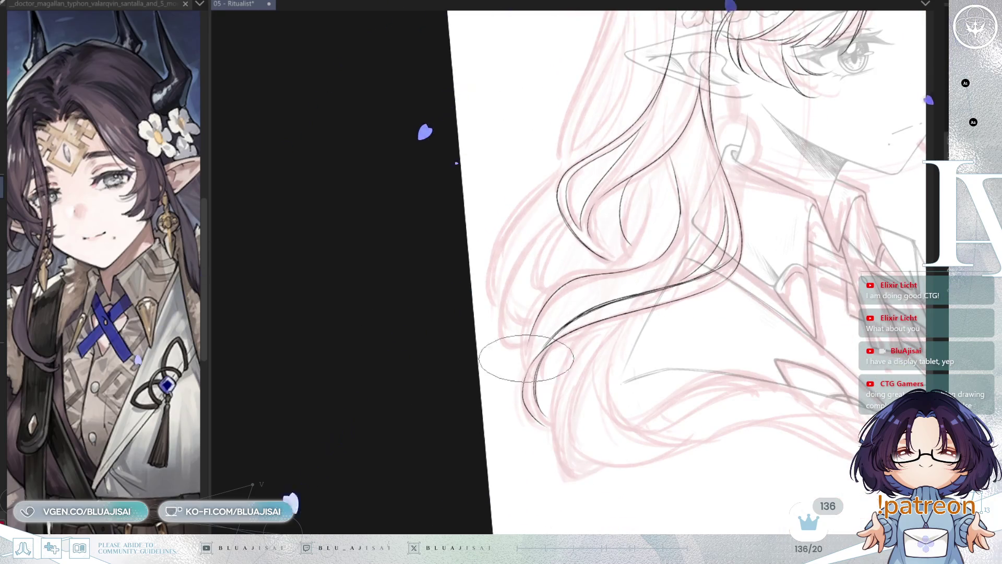
drag(631, 274, 538, 366)
key(ctrl+z)
drag(641, 274, 527, 366)
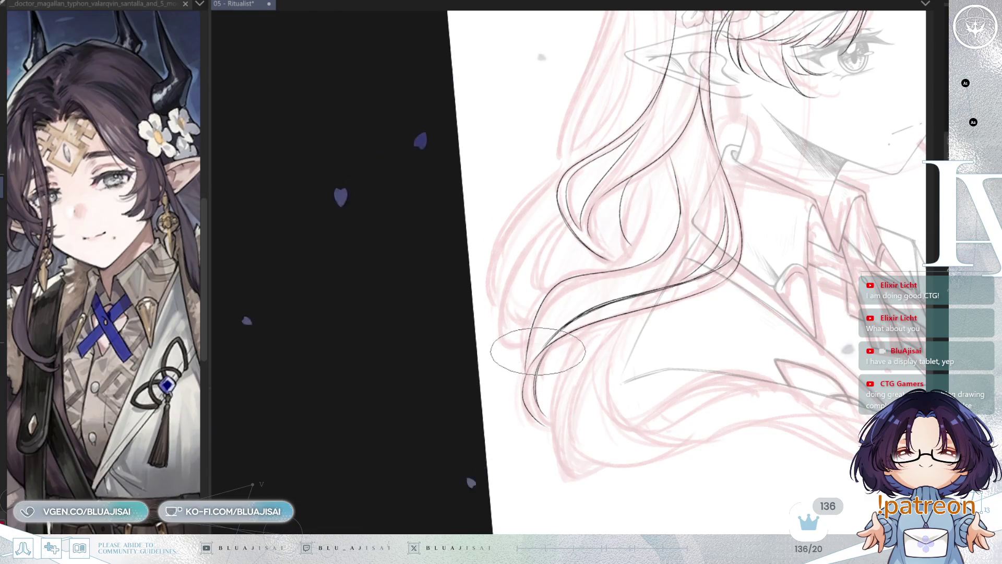
- Continue the left hair curve downward, add a short strand, and ink a long line from the hair tip
drag(612, 361, 627, 318)
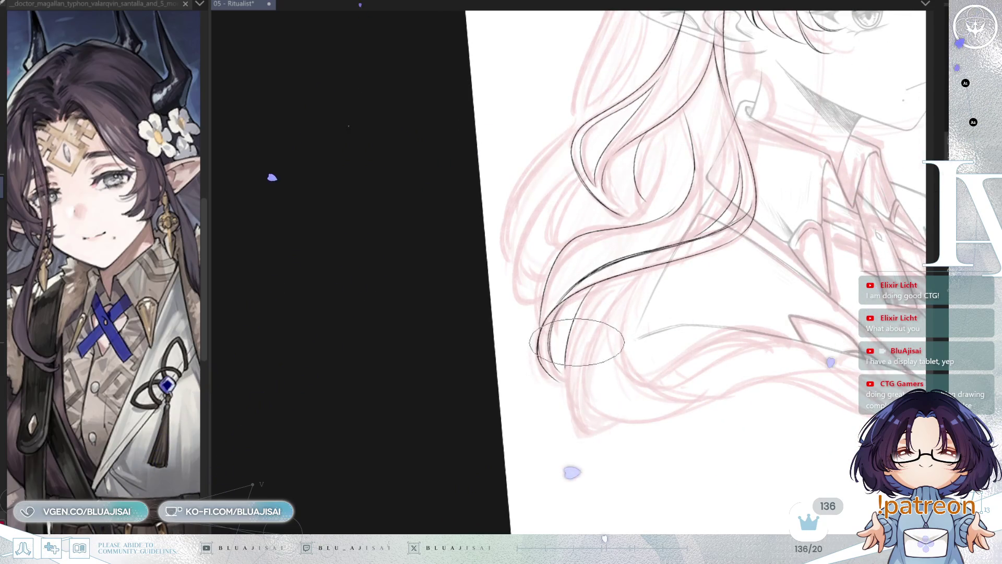
drag(545, 334, 571, 425)
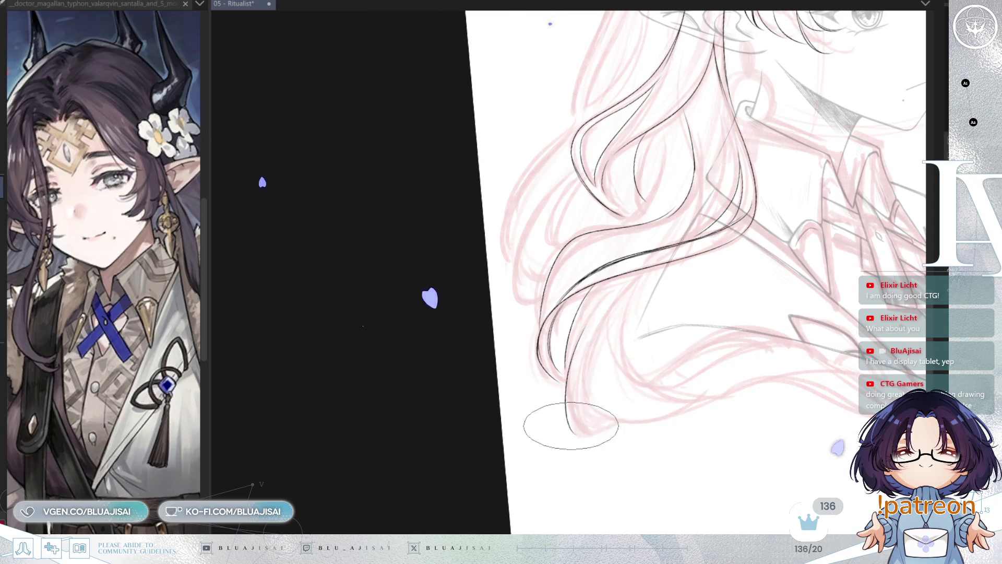
drag(623, 282, 593, 334)
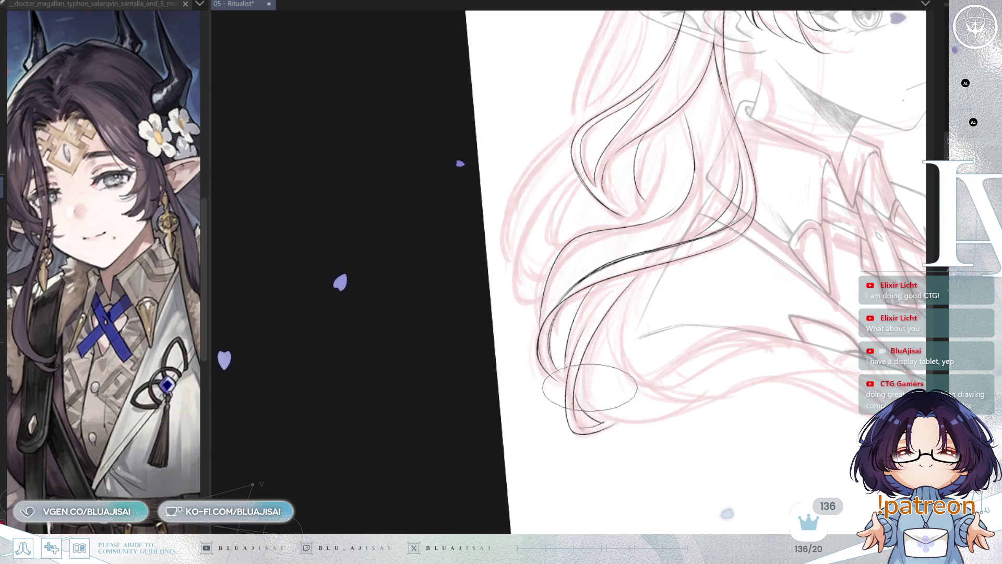
drag(600, 422, 579, 380)
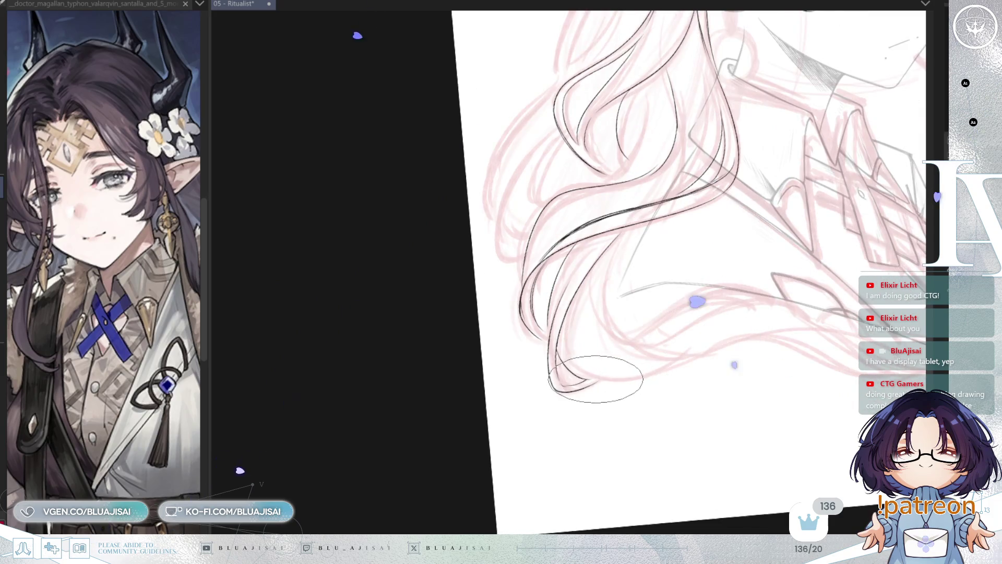
mouse_move(693, 358)
mouse_down()
mouse_move(731, 376)
mouse_move(678, 339)
mouse_move(544, 373)
mouse_up()
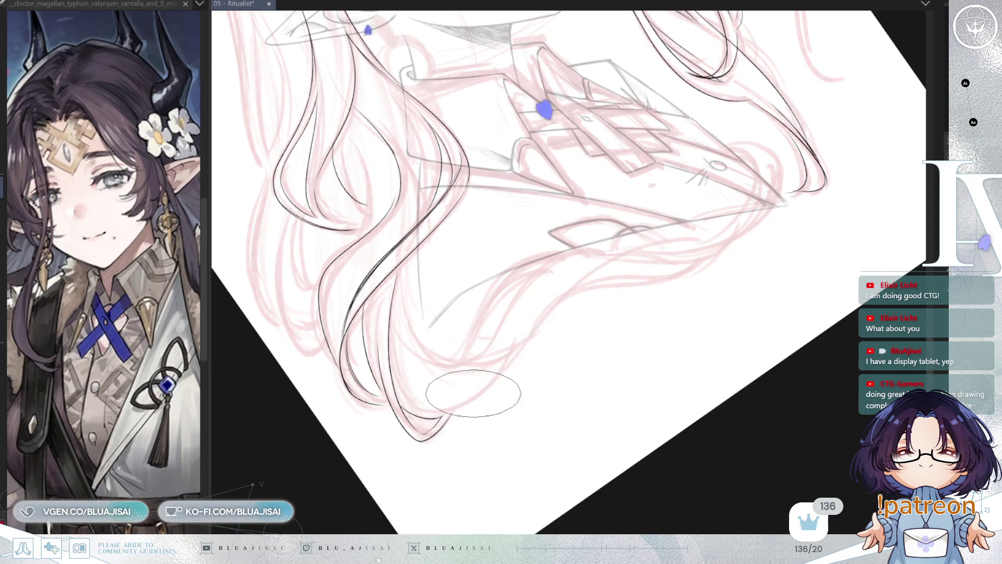
drag(451, 411, 688, 238)
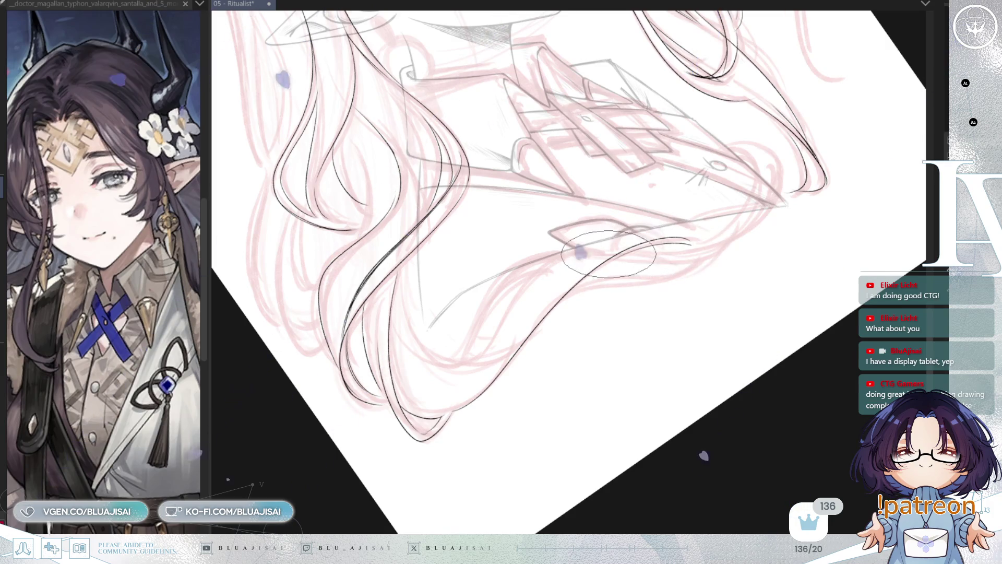
- Ink a curved line along the lower hair strand near the hair ends
key(^)
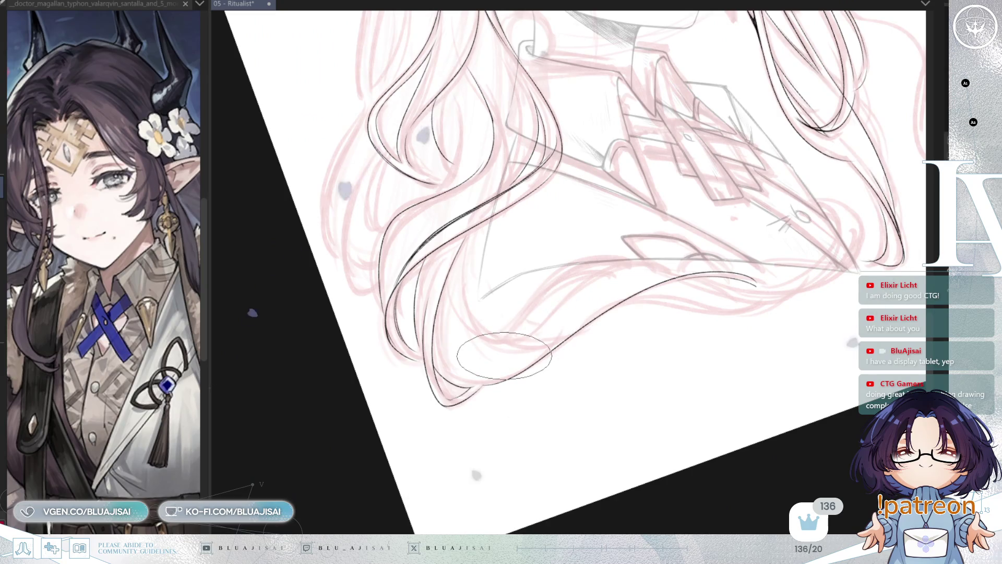
key(^)
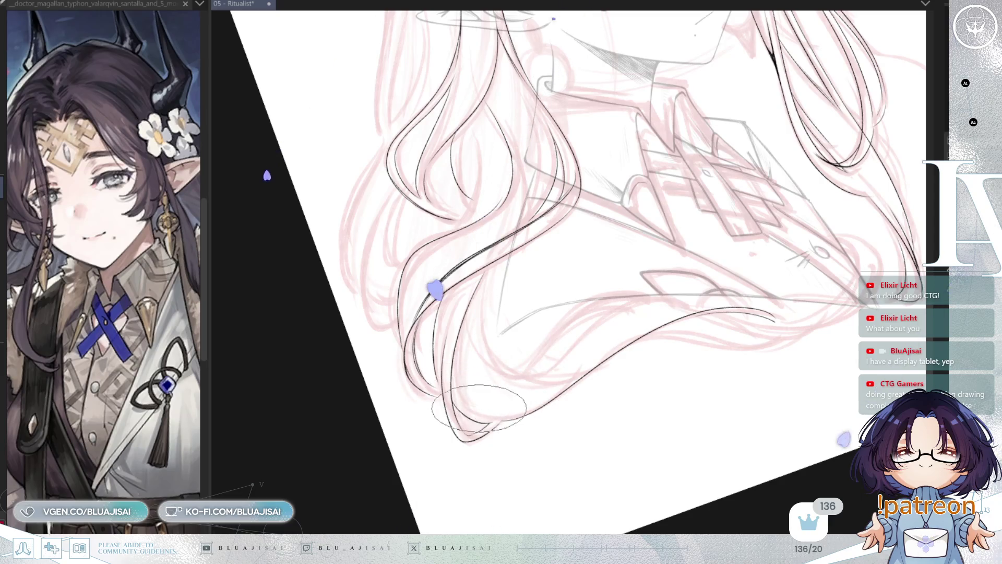
key(^)
key(^)
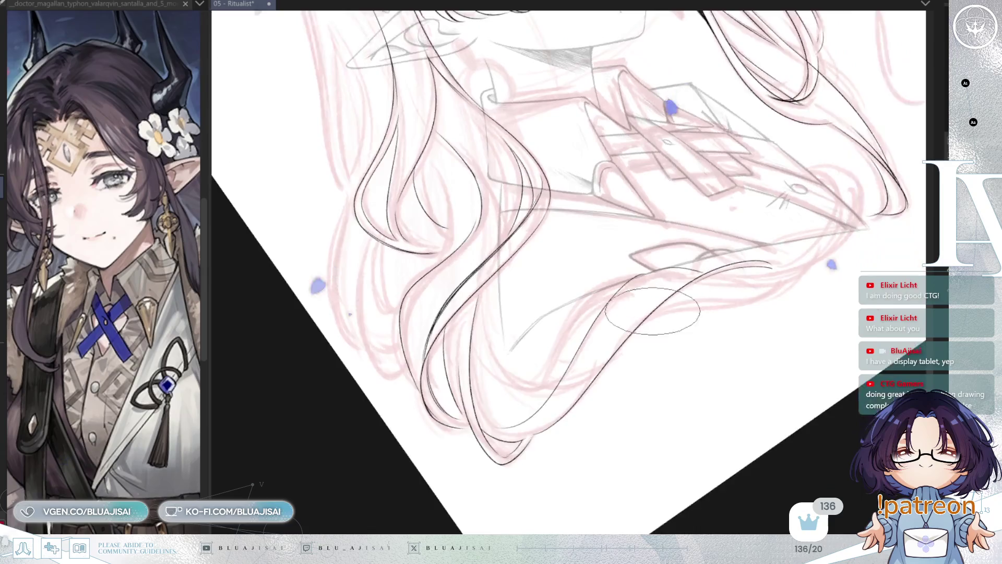
key(ctrl+plus)
key(ctrl+plus)
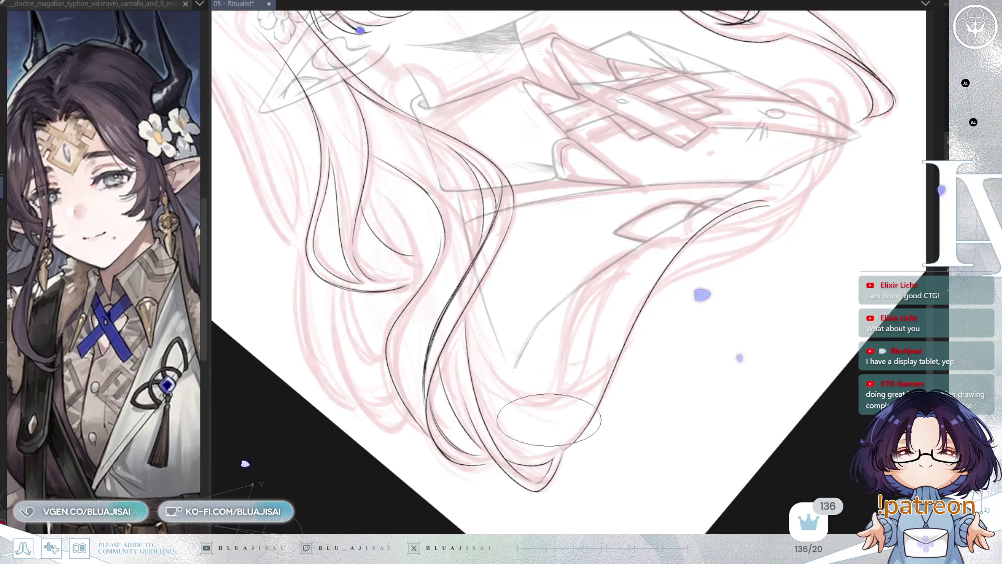
mouse_move(579, 374)
mouse_down()
mouse_move(653, 234)
mouse_move(705, 217)
mouse_up()
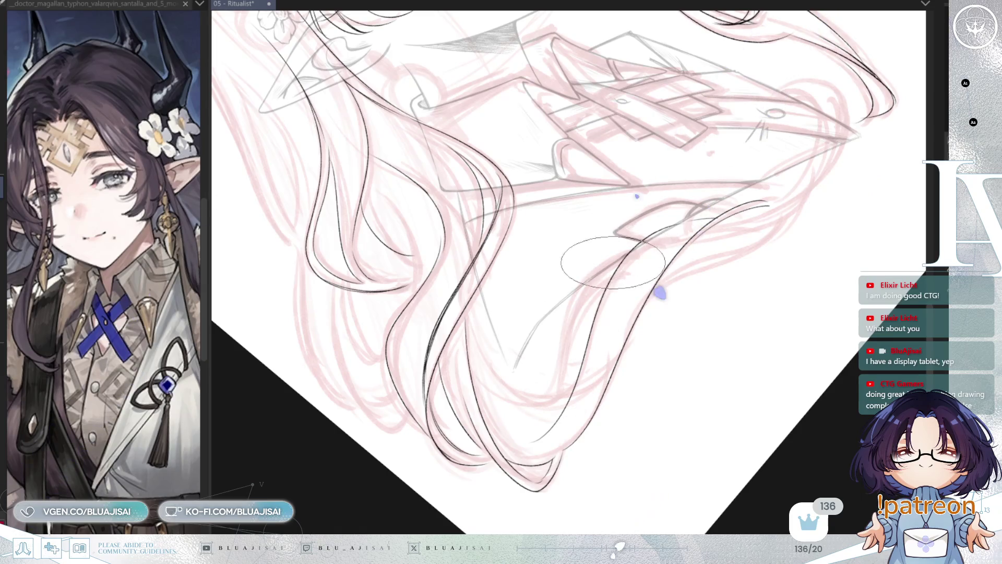
drag(568, 363, 705, 219)
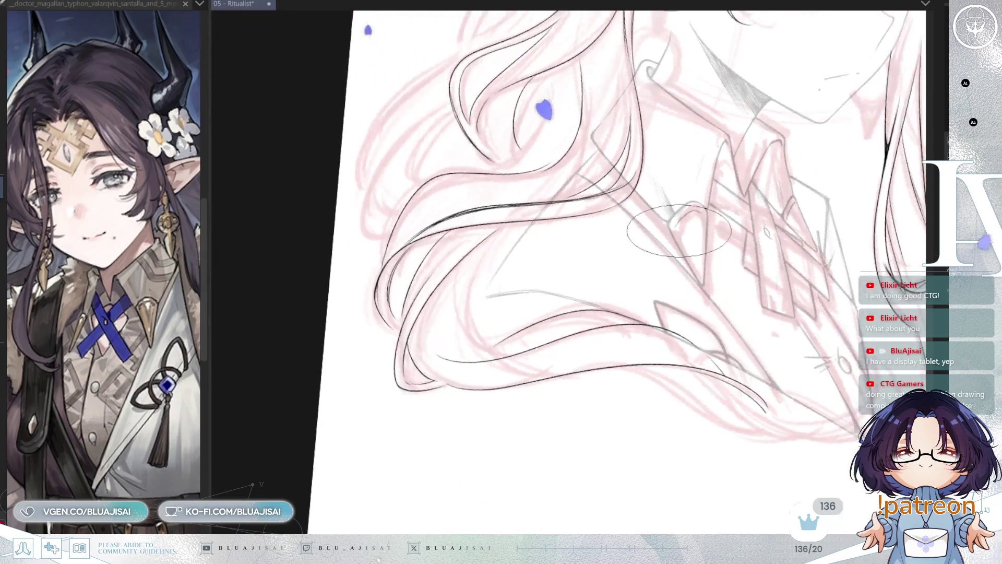
drag(616, 251, 742, 200)
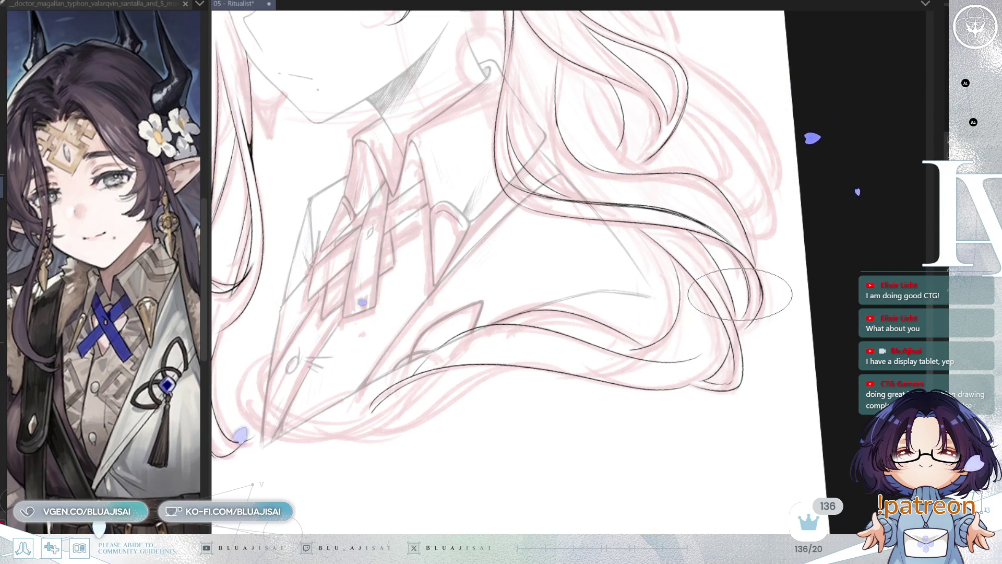
key(minus)
key(h)
key(minus)
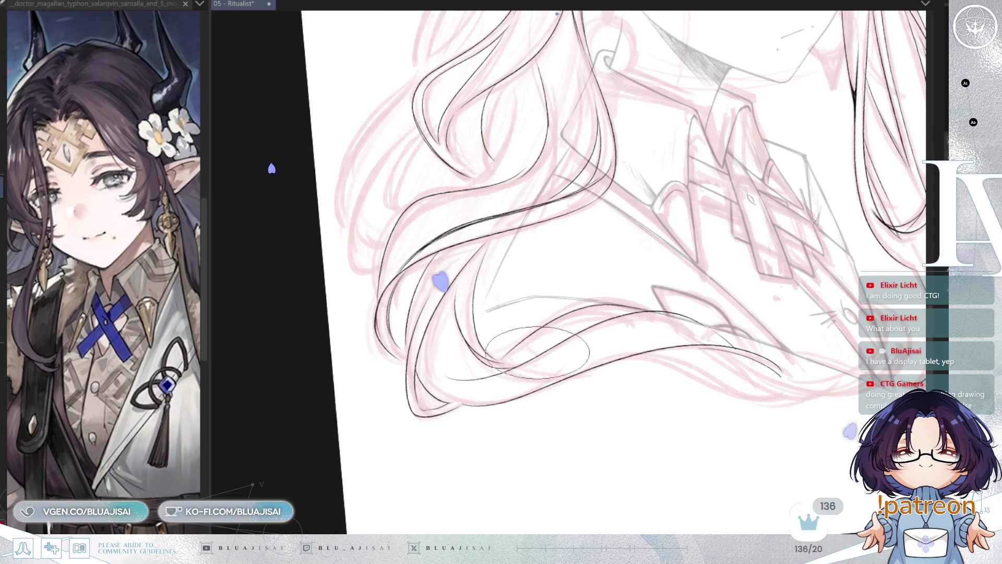
drag(564, 334, 548, 377)
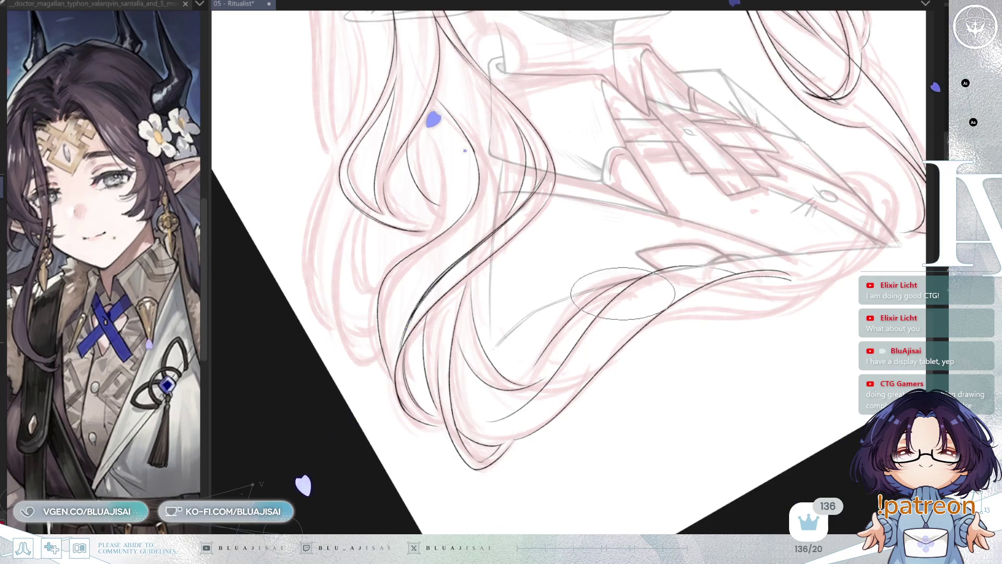
mouse_move(634, 283)
mouse_down()
mouse_move(675, 280)
mouse_move(690, 271)
mouse_move(684, 255)
mouse_up()
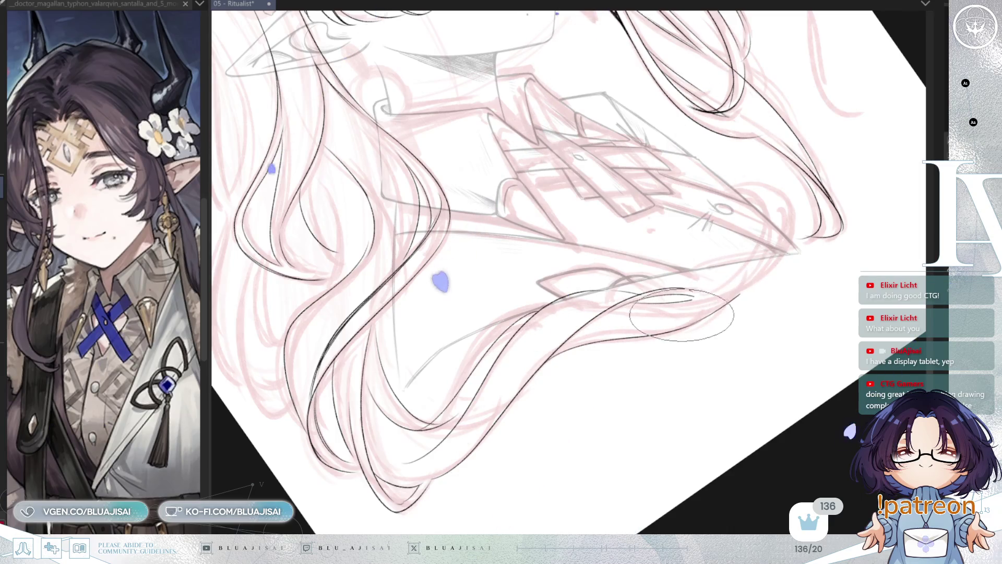
mouse_move(706, 307)
mouse_down()
mouse_move(738, 280)
mouse_move(746, 286)
mouse_move(610, 285)
mouse_up()
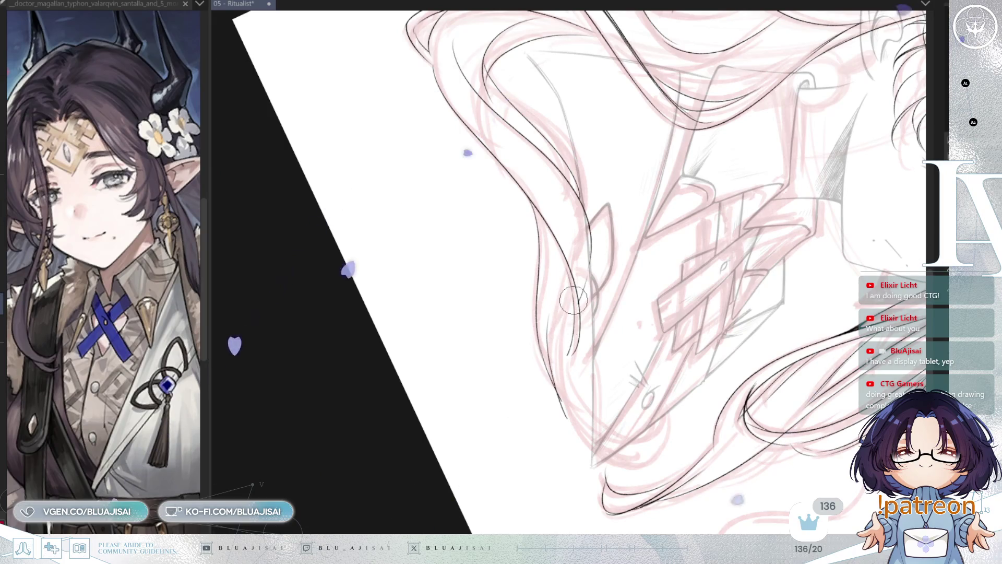
drag(569, 405, 550, 355)
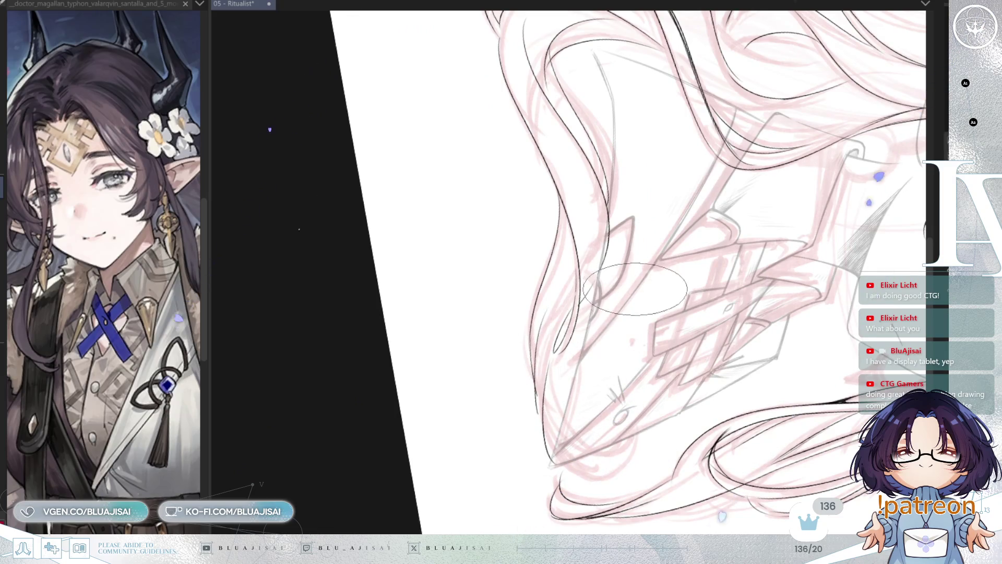
drag(635, 288, 575, 316)
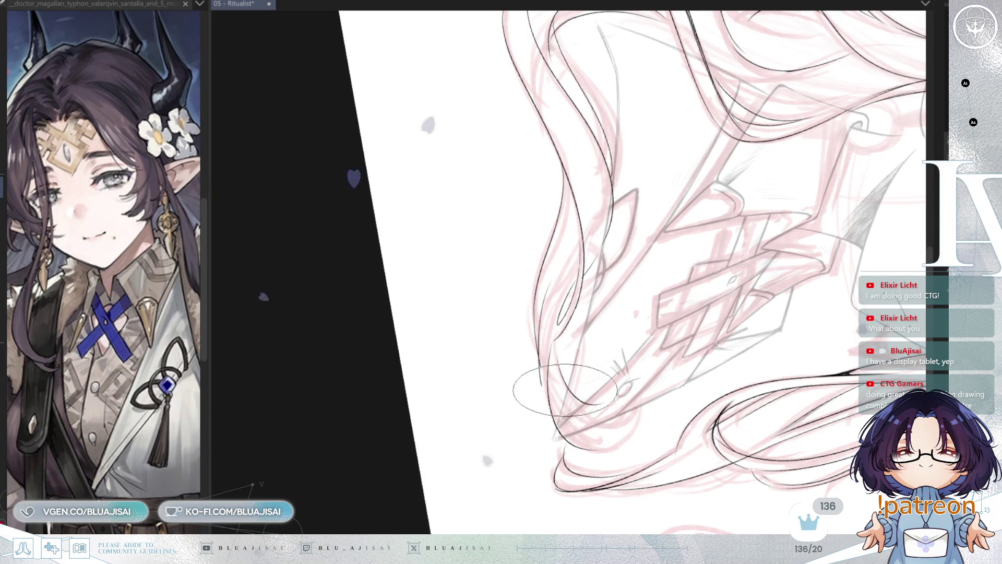
mouse_move(600, 360)
mouse_down()
mouse_move(704, 273)
mouse_move(653, 333)
mouse_up()
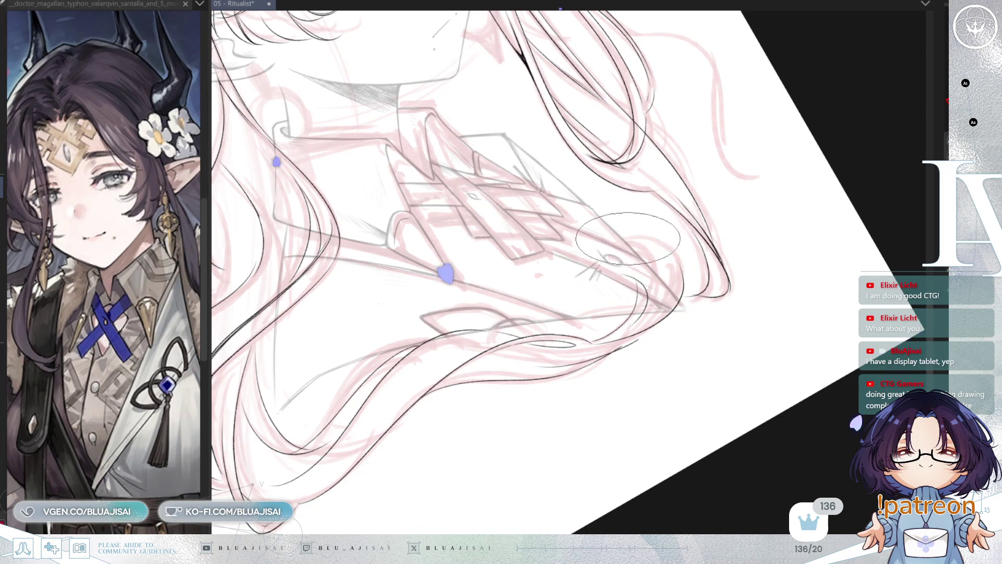
drag(667, 238, 487, 320)
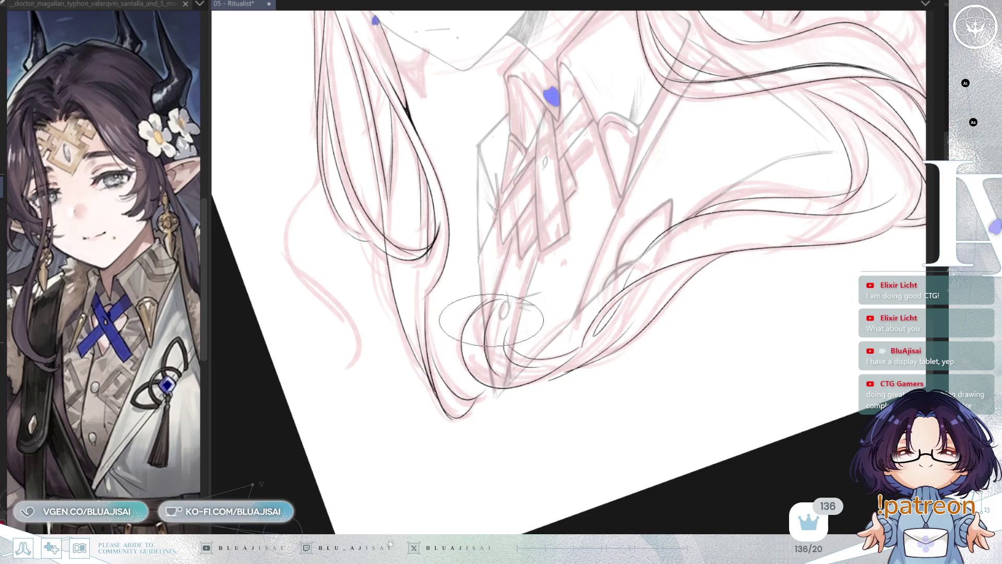
scroll(590, 294, down, 5)
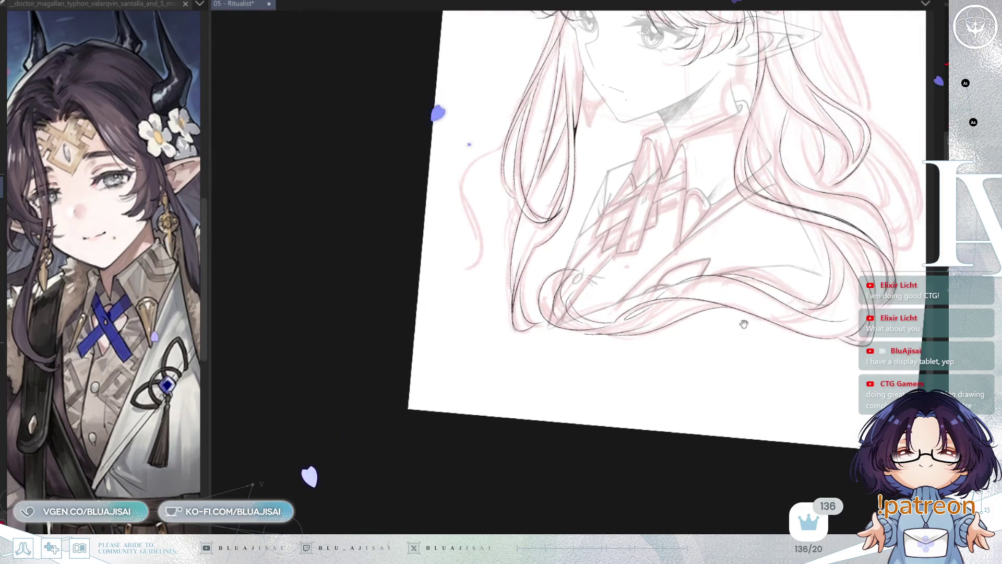
- Ink a line down the hair strand beside the face, removing its overshooting tail
scroll(613, 225, up, 5)
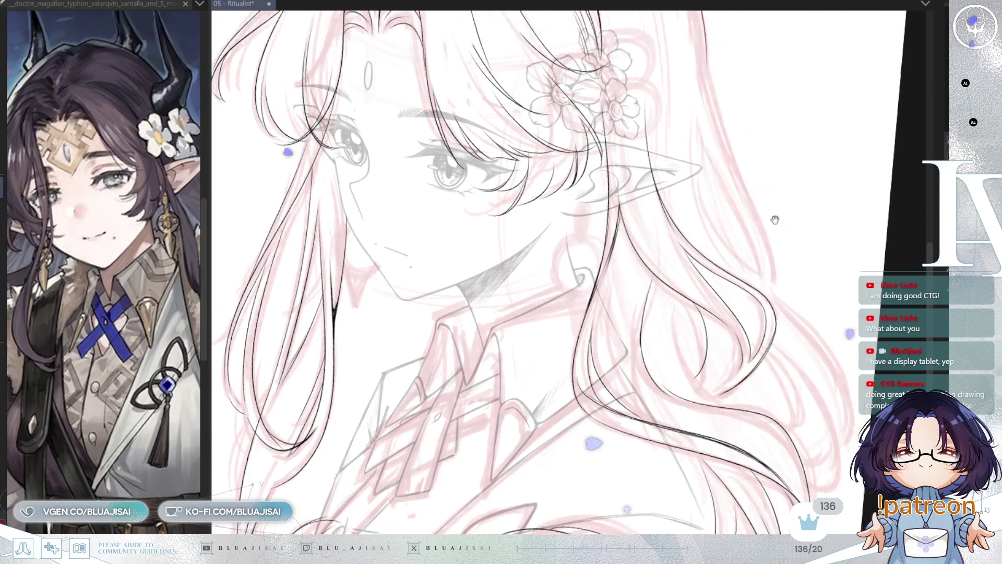
key(h)
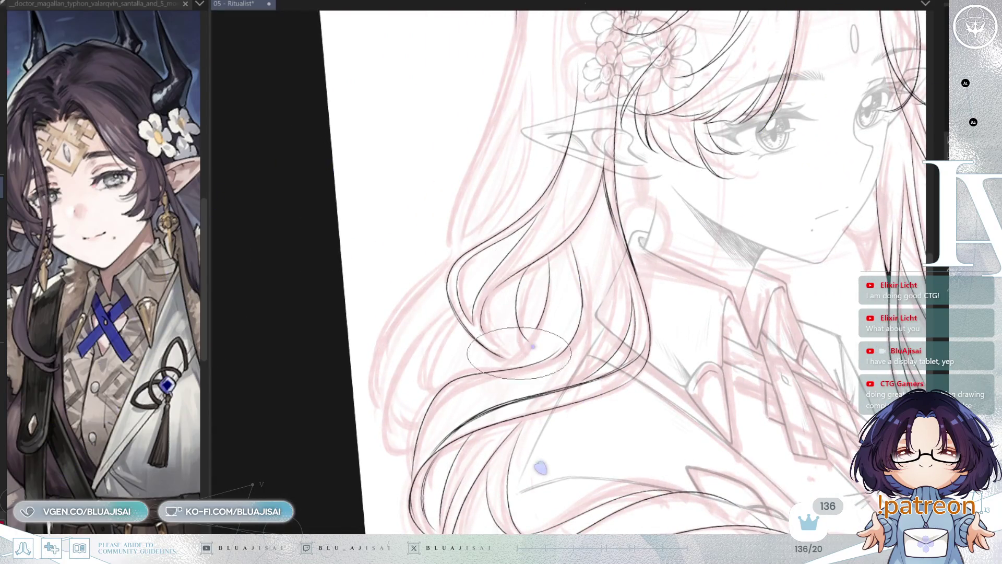
mouse_move(570, 310)
mouse_down()
mouse_move(638, 295)
mouse_move(555, 464)
mouse_up()
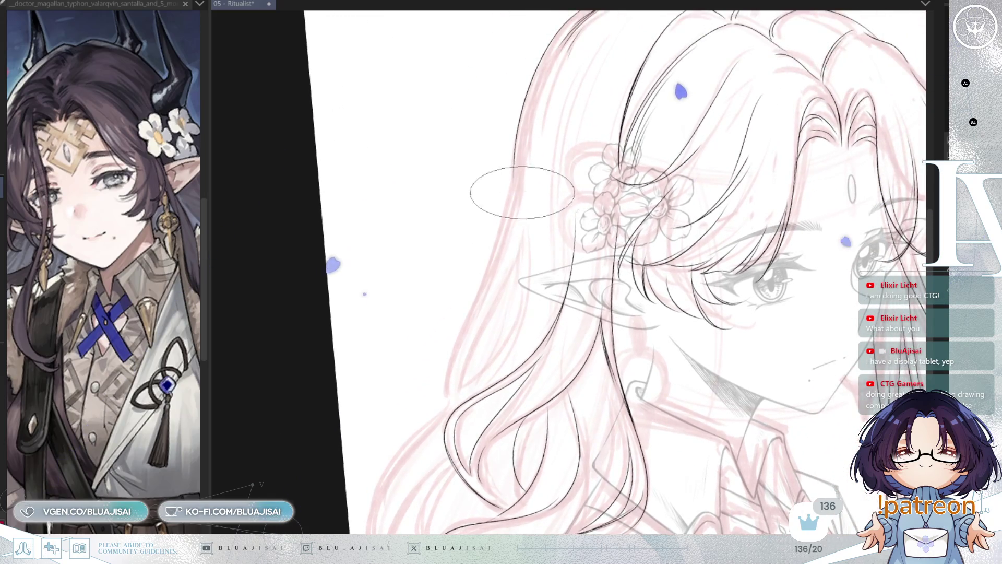
key(h)
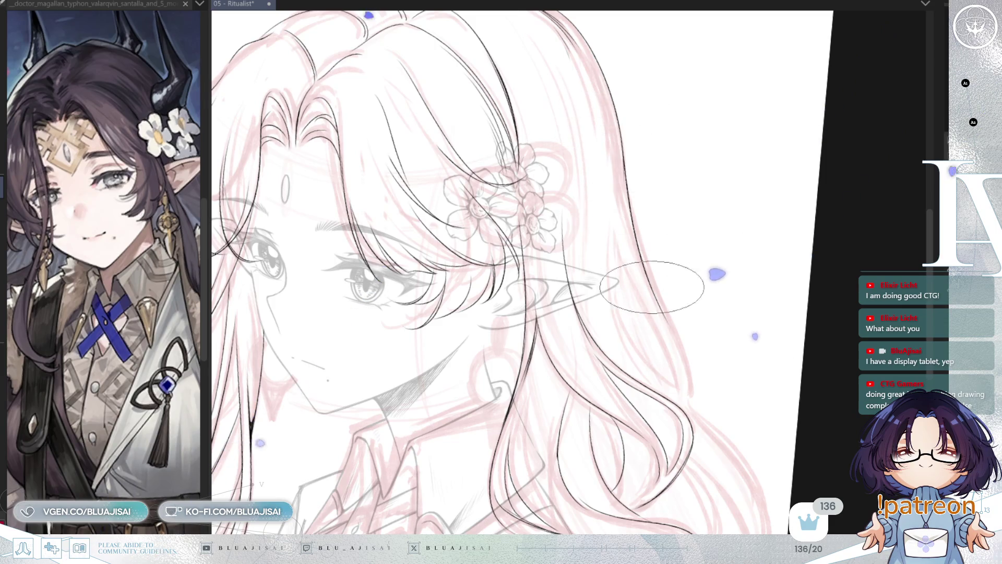
drag(619, 138, 674, 326)
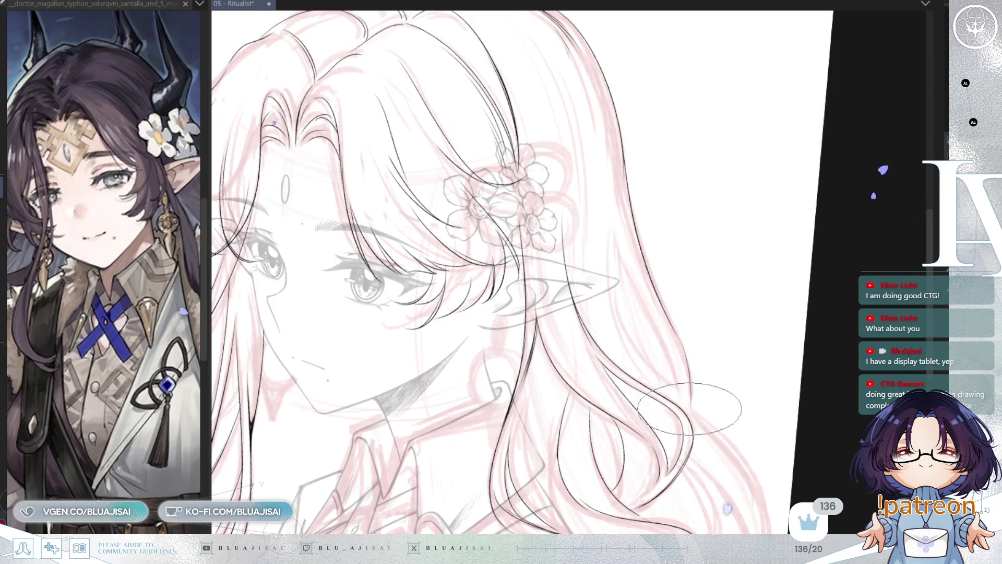
key(ctrl+z)
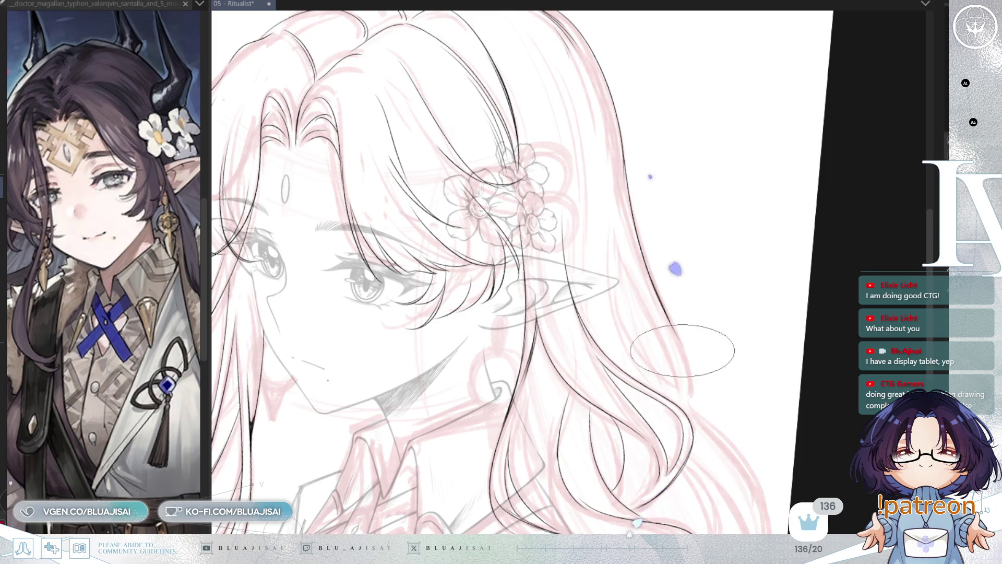
key(h)
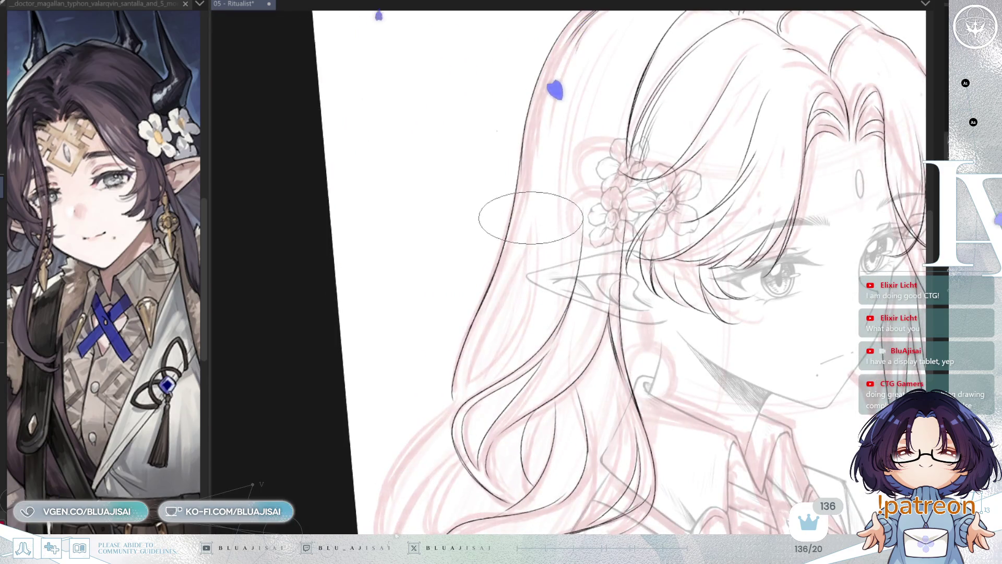
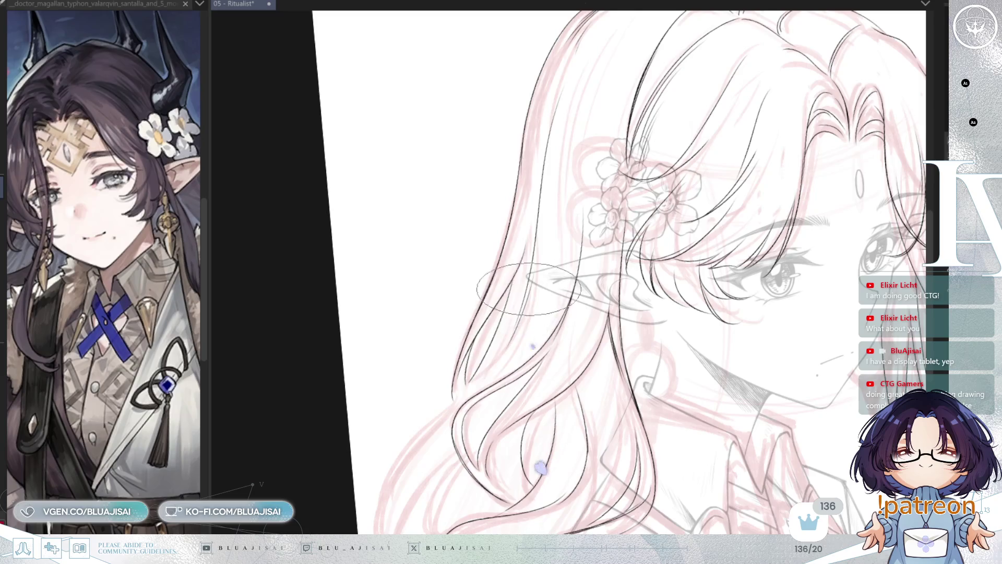
- Pan down to the lower hair and ink one curved black strand in the left-side waves
mouse_move(547, 349)
mouse_down()
mouse_move(522, 235)
mouse_move(486, 211)
mouse_up()
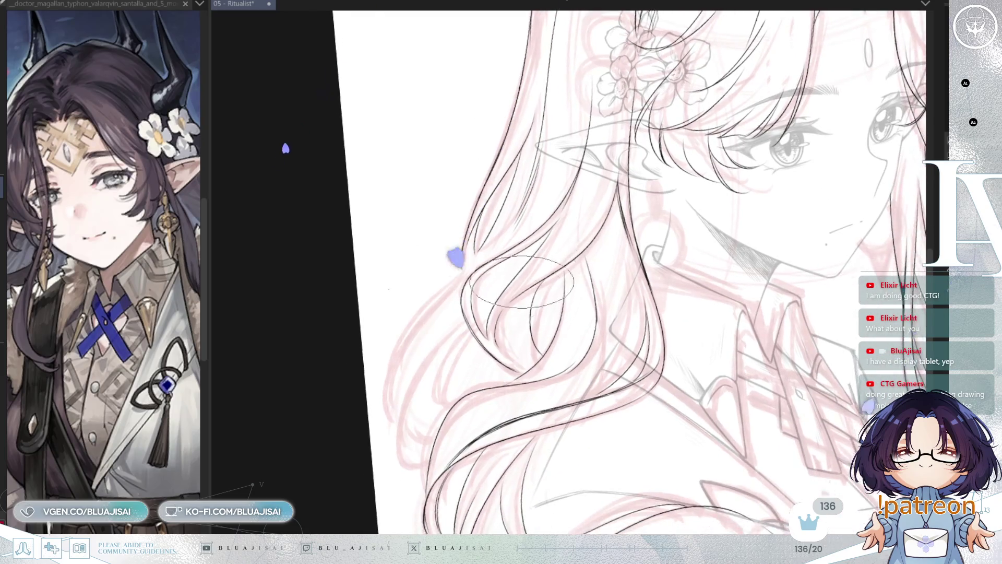
drag(455, 257, 590, 200)
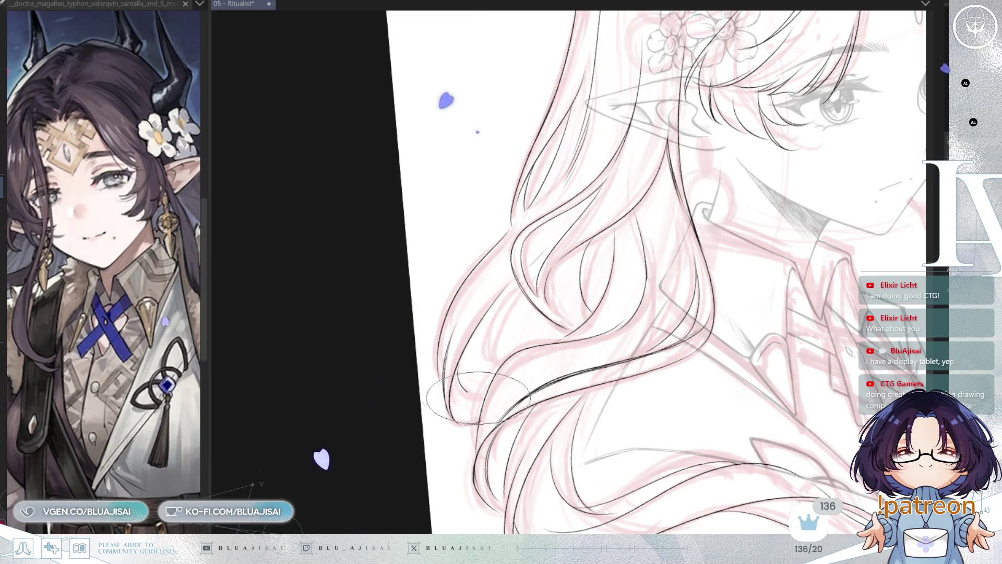
scroll(652, 255, down, 1)
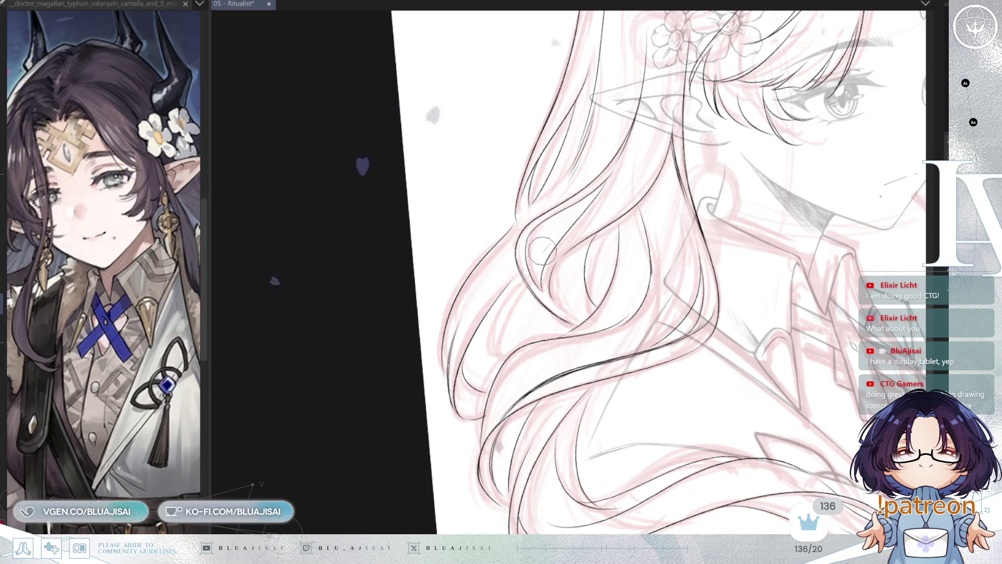
drag(504, 287, 498, 360)
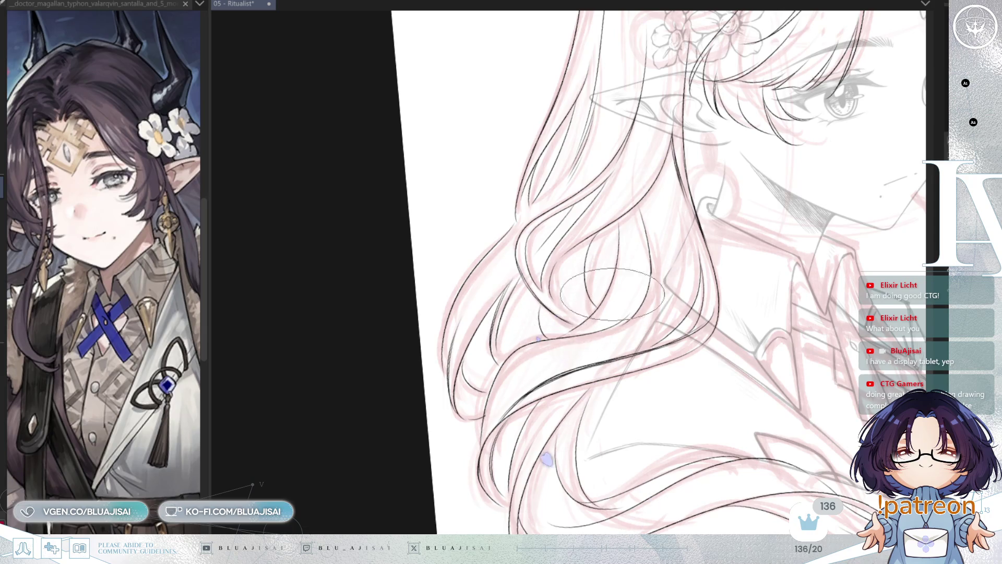
scroll(612, 294, down, 3)
scroll(536, 249, up, 3)
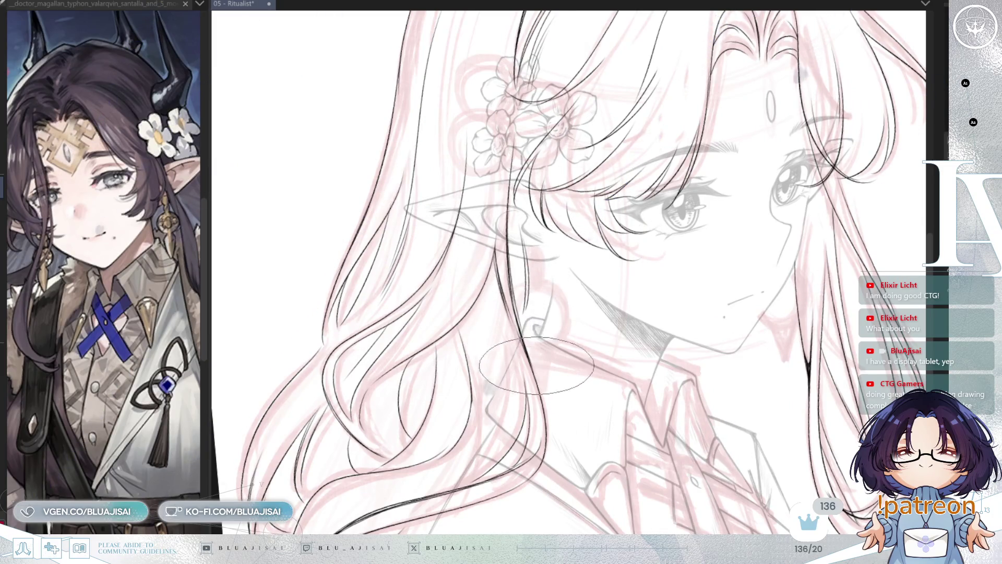
scroll(536, 364, down, 3)
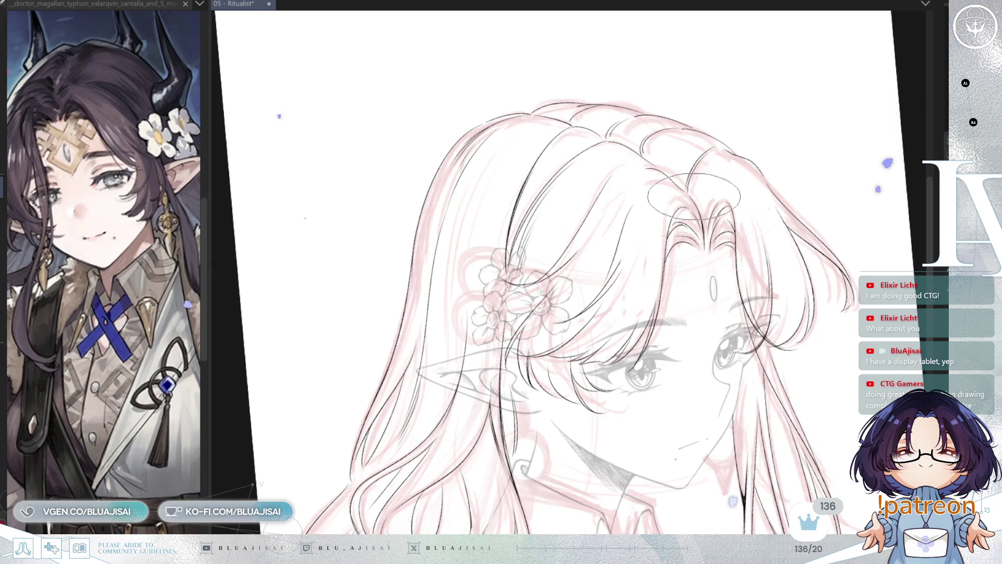
scroll(694, 195, down, 5)
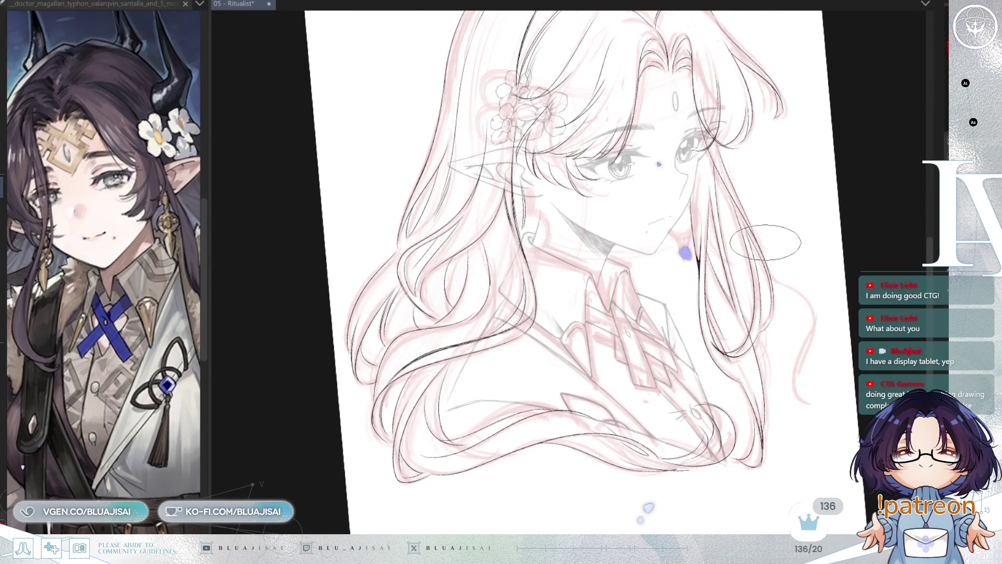
- Straighten the tilted canvas and frame the whole head and shoulders
key(Home)
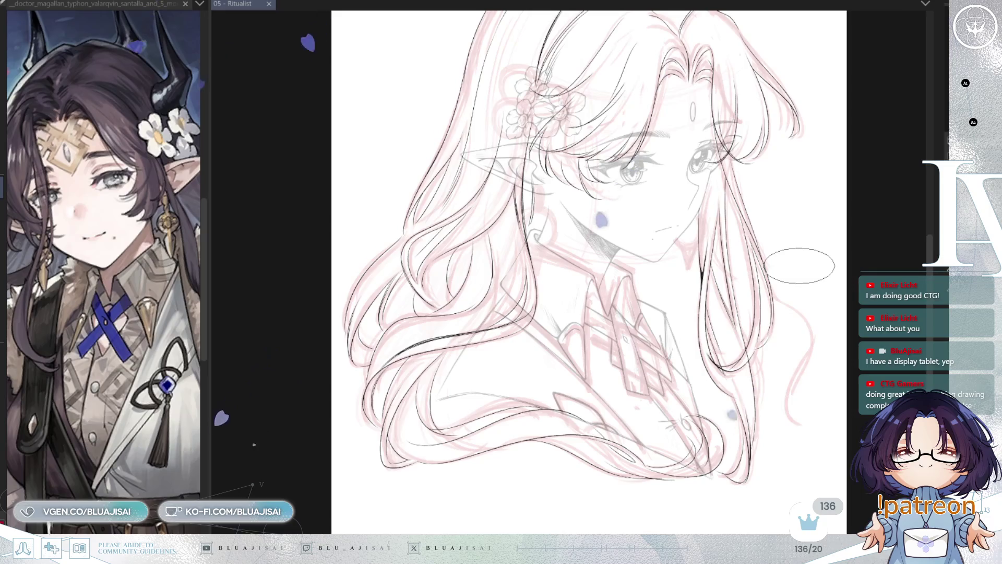
scroll(799, 266, up, 5)
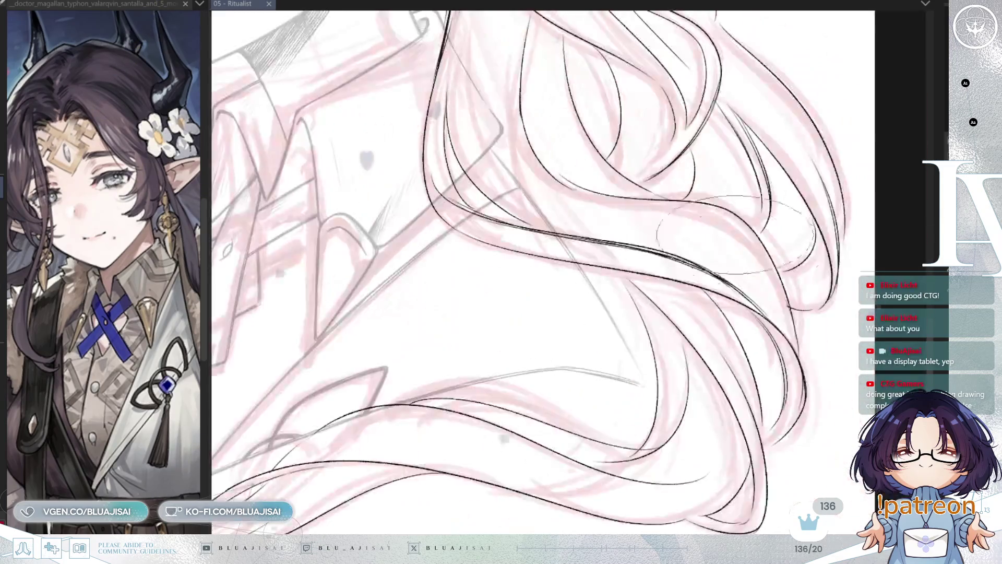
scroll(736, 234, down, 2)
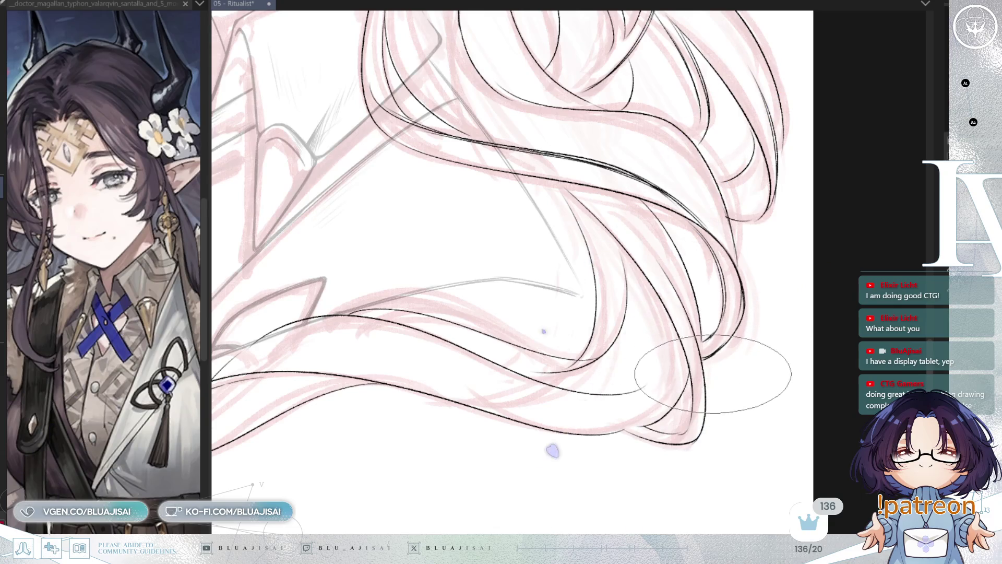
scroll(713, 362, down, 3)
mouse_move(692, 292)
mouse_down()
mouse_move(791, 298)
mouse_move(727, 398)
mouse_move(763, 351)
mouse_up()
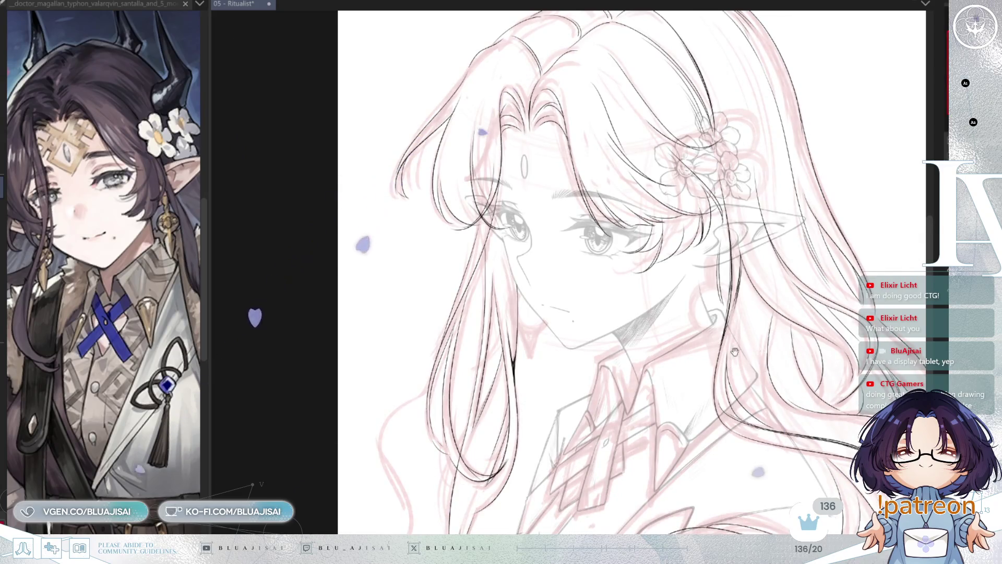
scroll(734, 352, up, 2)
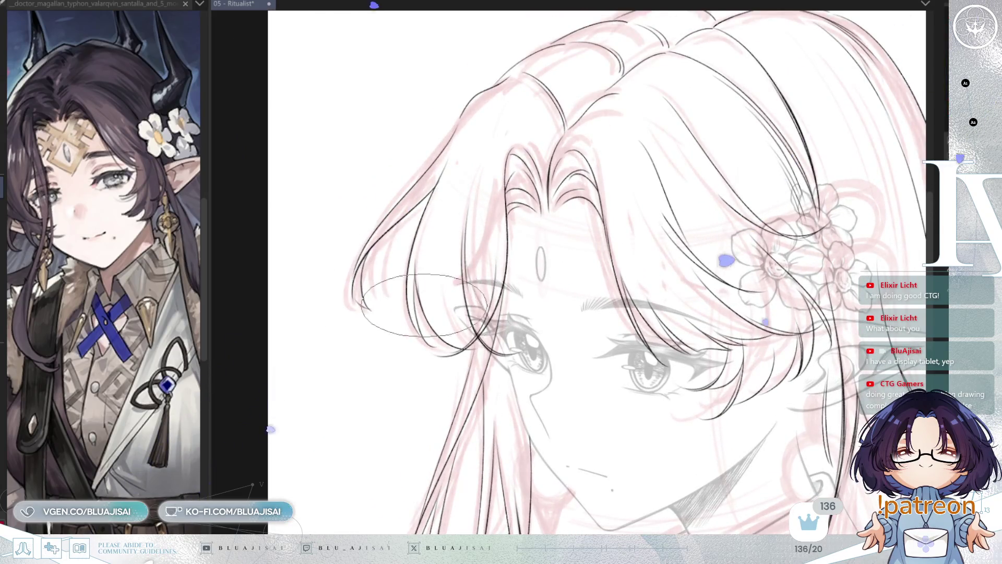
scroll(470, 307, down, 3)
mouse_move(572, 472)
mouse_down()
mouse_move(727, 286)
mouse_move(729, 297)
mouse_up()
- Bring back the pink sketch strands on the lower-left hair and under the chin
key(ctrl+z)
drag(659, 405, 794, 309)
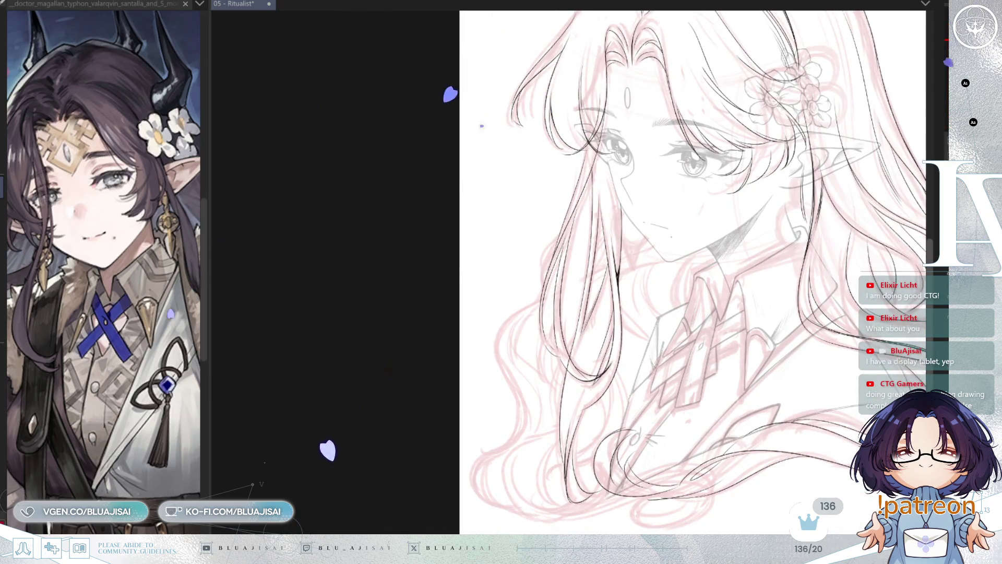
drag(744, 324, 731, 321)
key(ctrl+z)
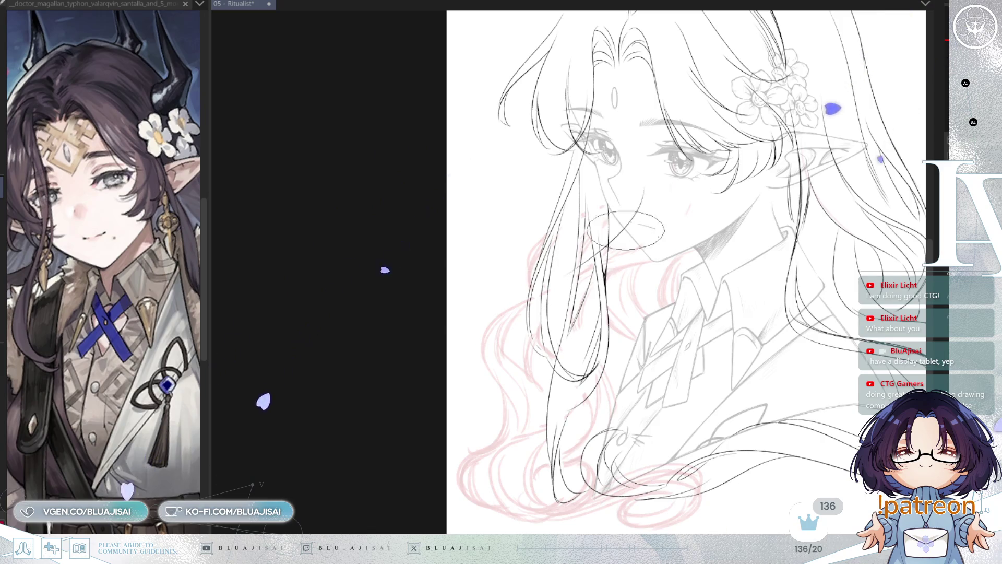
- Ink long black strands sweeping from the mouth down-left and a curved strand across the neck
drag(646, 216, 541, 290)
scroll(512, 328, up, 2)
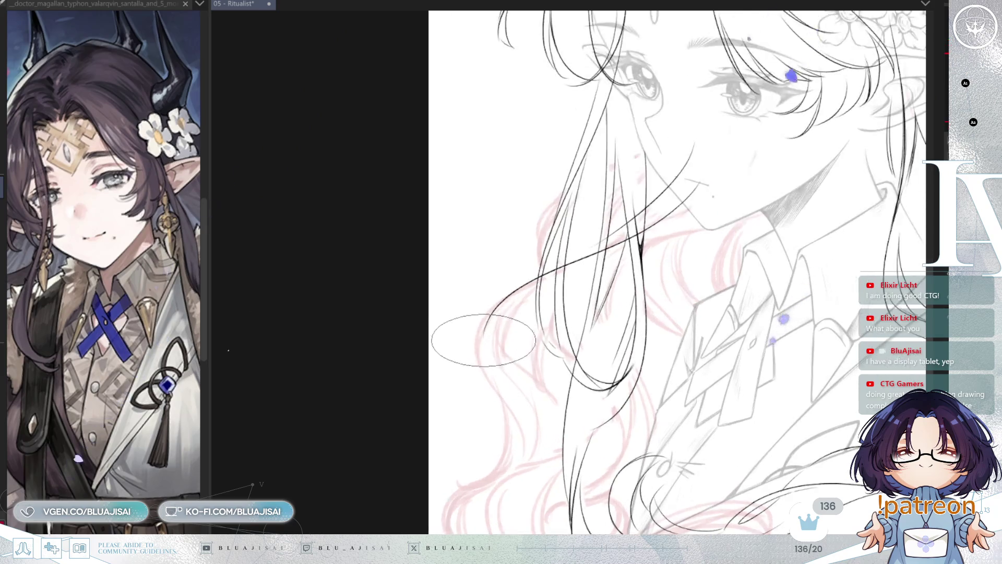
drag(480, 338, 526, 458)
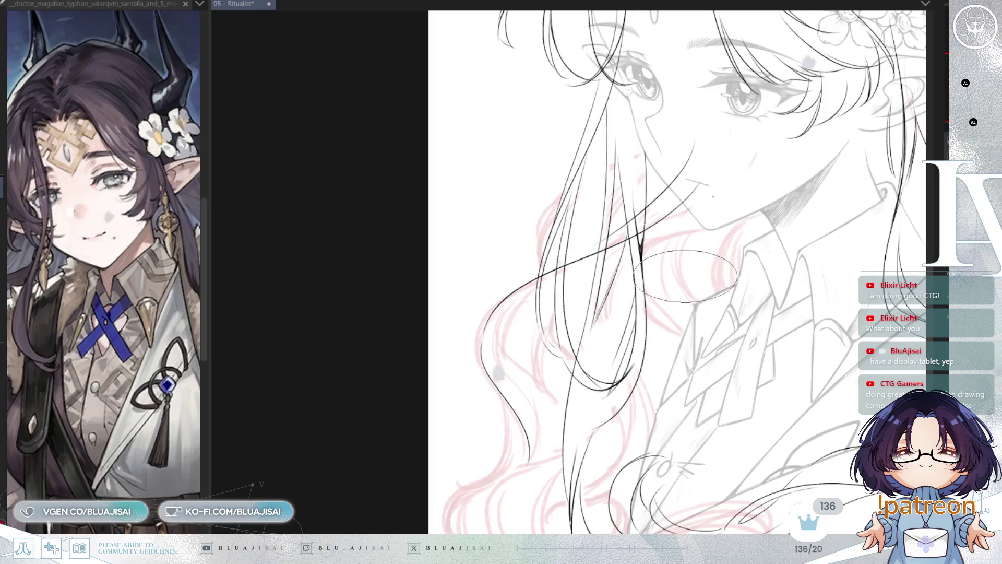
drag(739, 194, 610, 258)
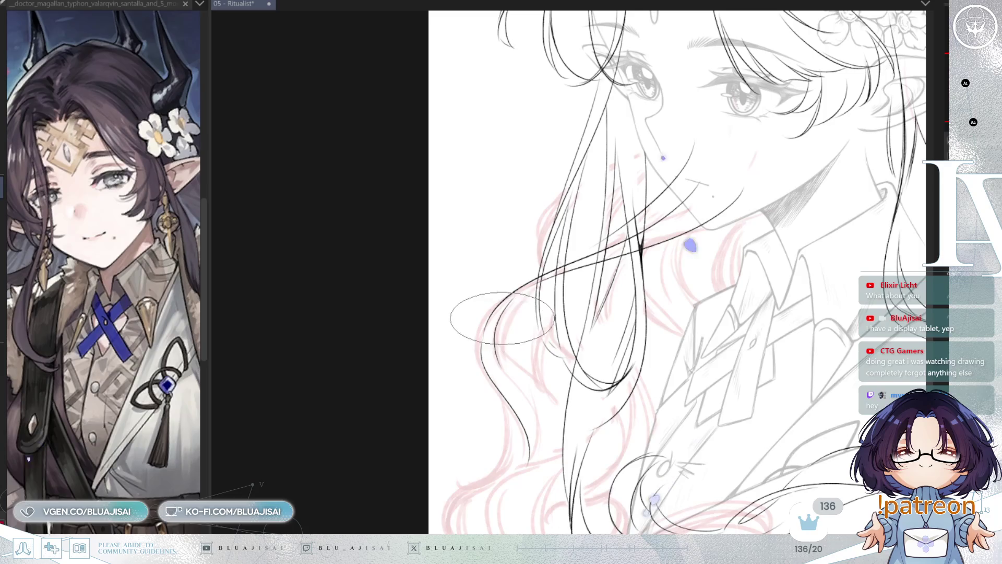
mouse_move(558, 449)
mouse_down()
mouse_move(787, 292)
mouse_move(713, 377)
mouse_up()
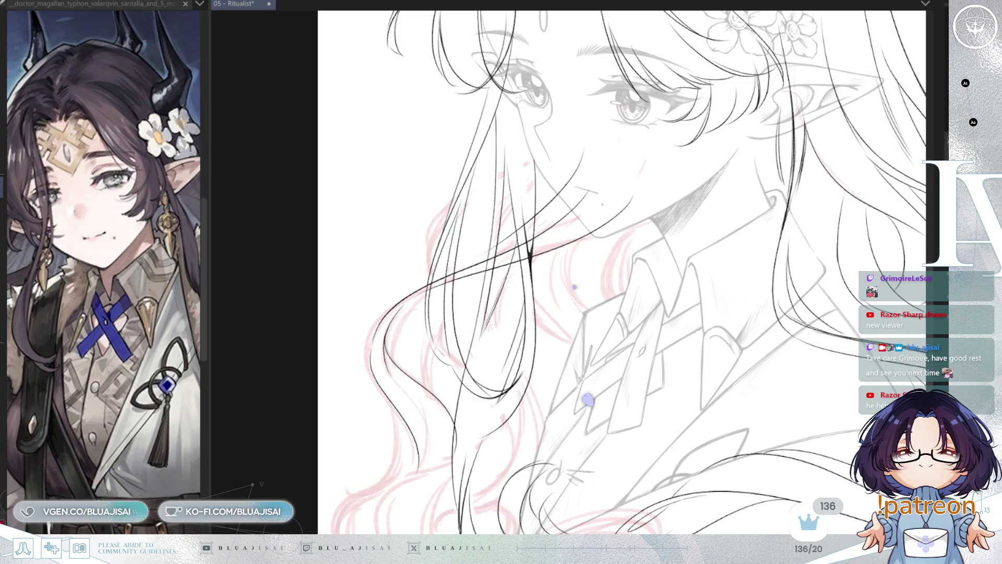
- Undo the long strands across the face and ear, keeping the inner hair strand
drag(434, 274, 444, 266)
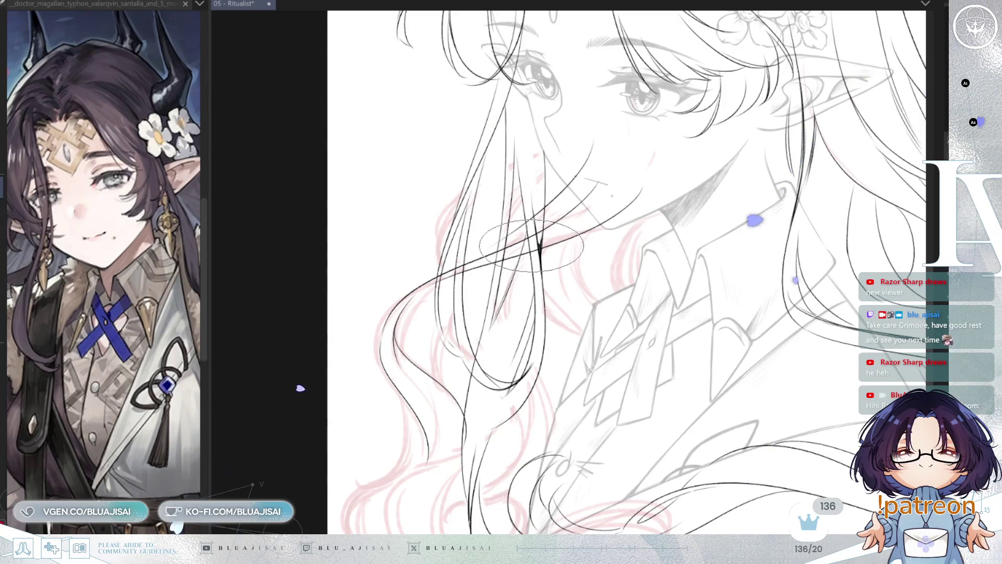
key(Delete)
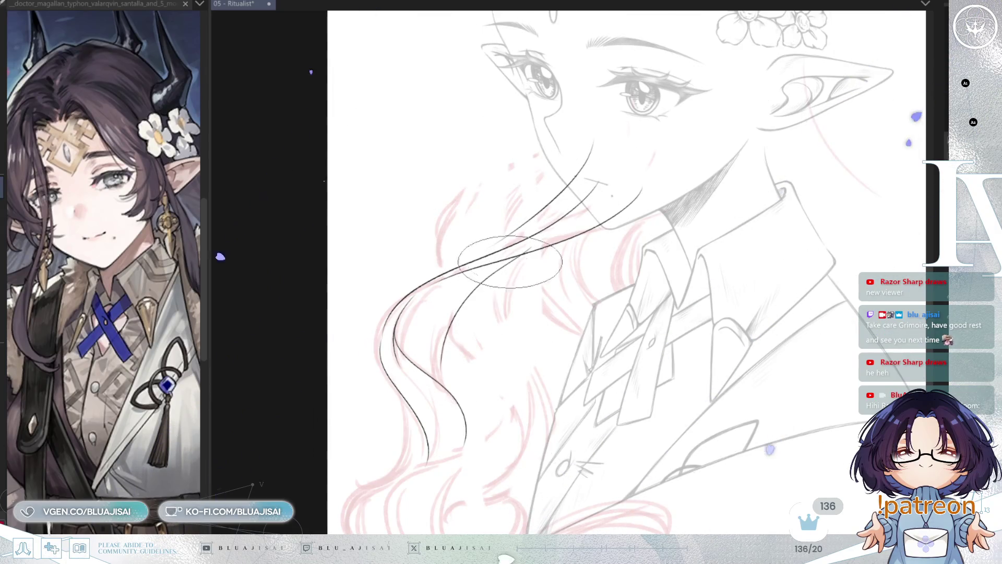
click(465, 333)
key(ctrl+z)
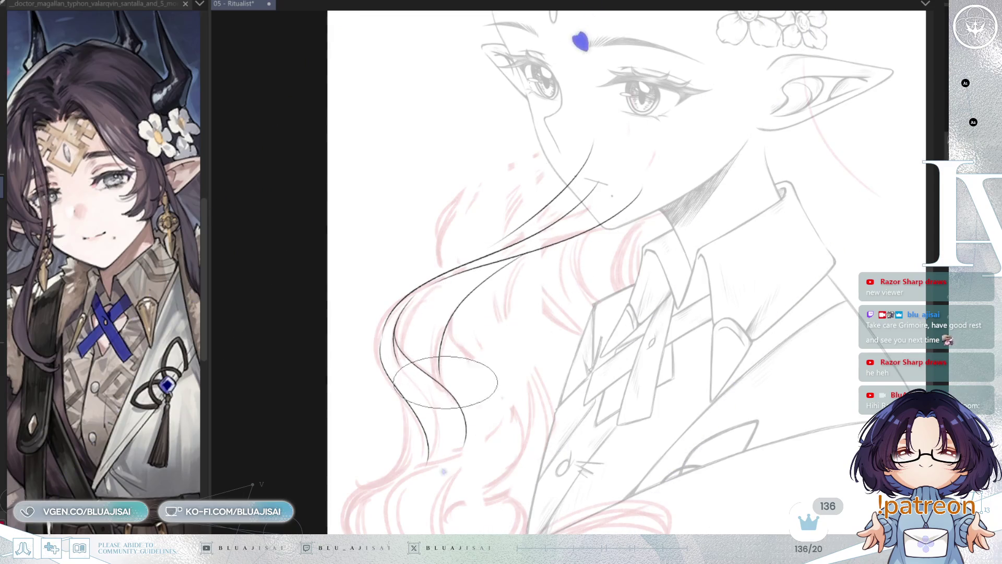
- Ink a new strand curling left at the bottom of the lower hair
drag(470, 318, 517, 272)
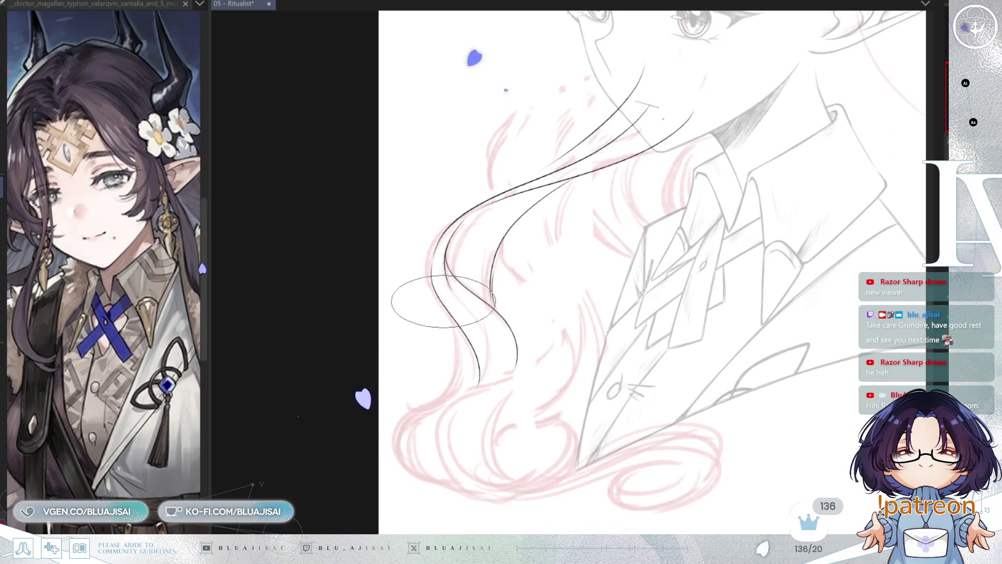
mouse_move(454, 313)
mouse_down()
mouse_move(412, 389)
mouse_move(402, 383)
mouse_up()
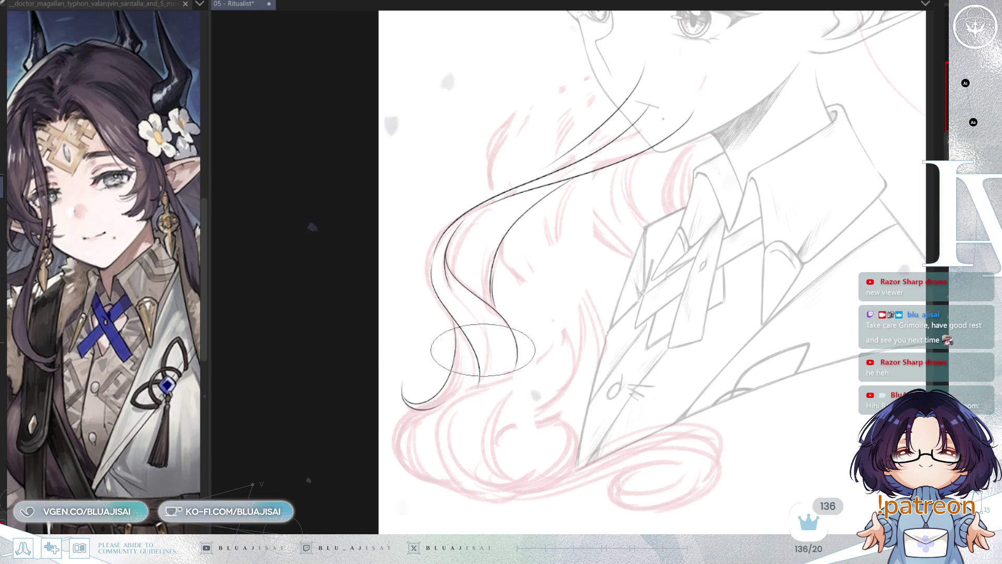
drag(465, 331, 477, 290)
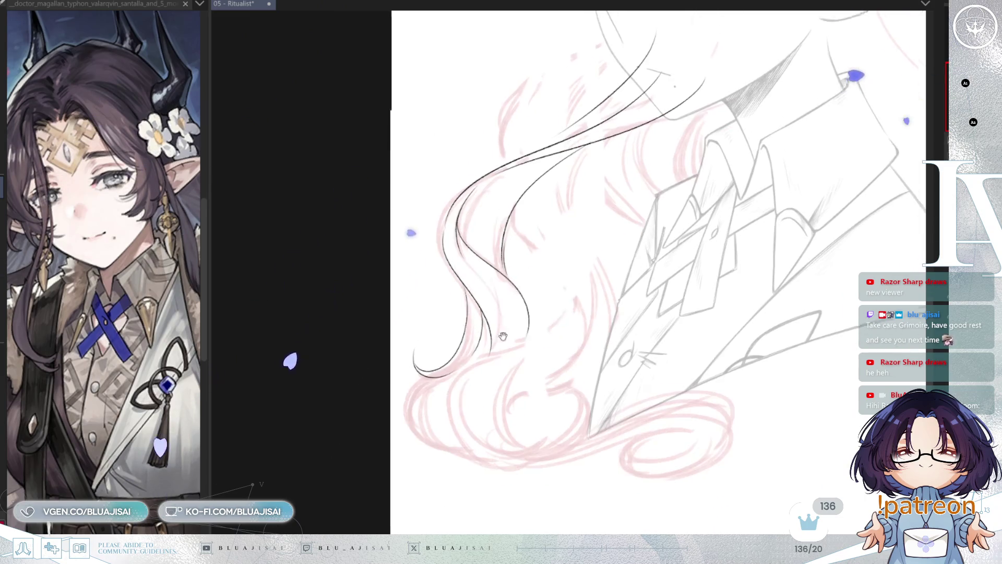
- Redraw the long wavy strand so it reaches down to the lower curls
drag(584, 259, 459, 384)
key(ctrl+z)
mouse_move(574, 271)
mouse_down()
mouse_move(459, 389)
mouse_move(464, 432)
mouse_move(504, 457)
mouse_move(724, 395)
mouse_up()
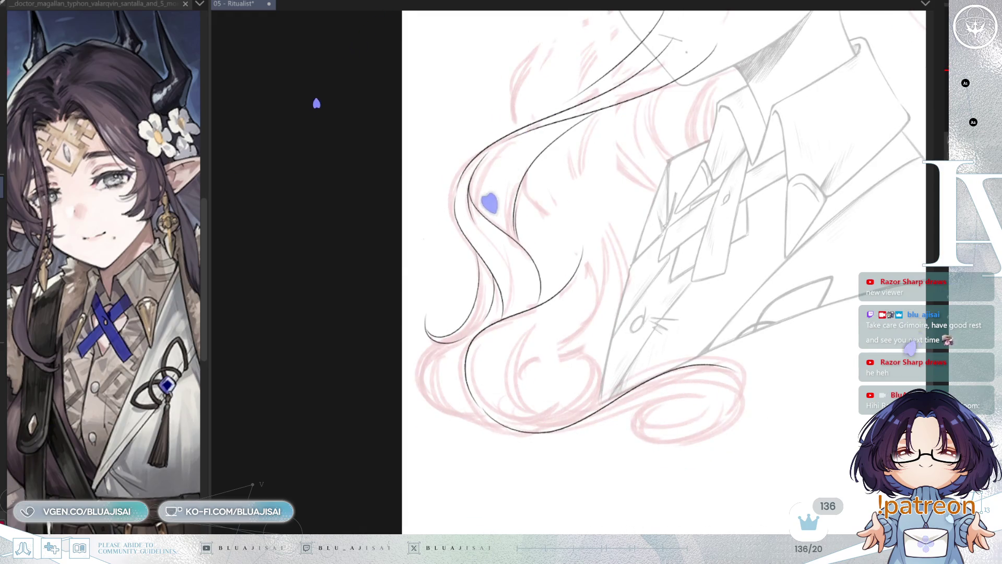
key(ctrl+z)
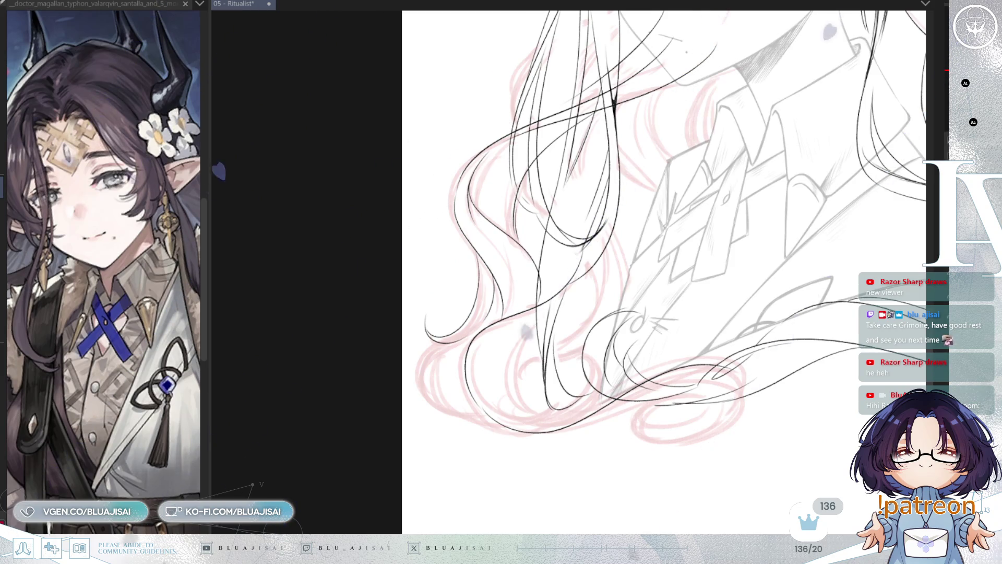
key(ctrl+z)
drag(480, 342, 435, 342)
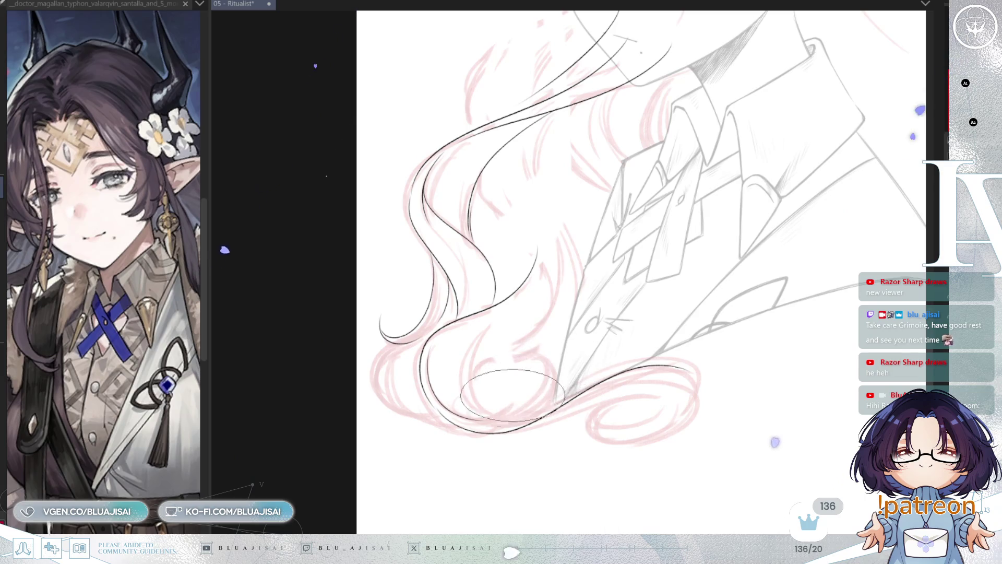
- Ink the lower curls: a bigger arc, an upward sweep and a looping tail with small inner curls
drag(524, 357, 538, 395)
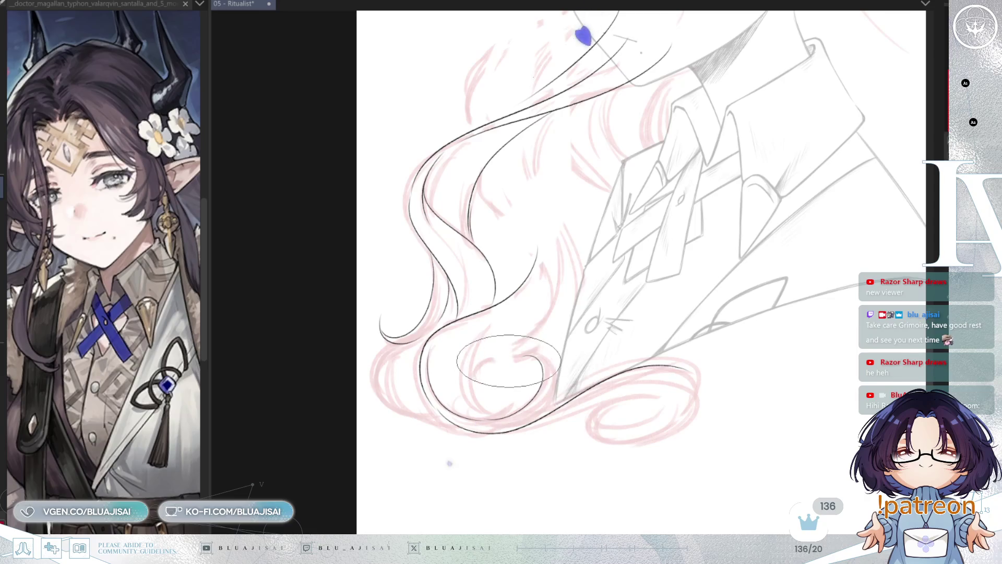
drag(505, 356, 550, 400)
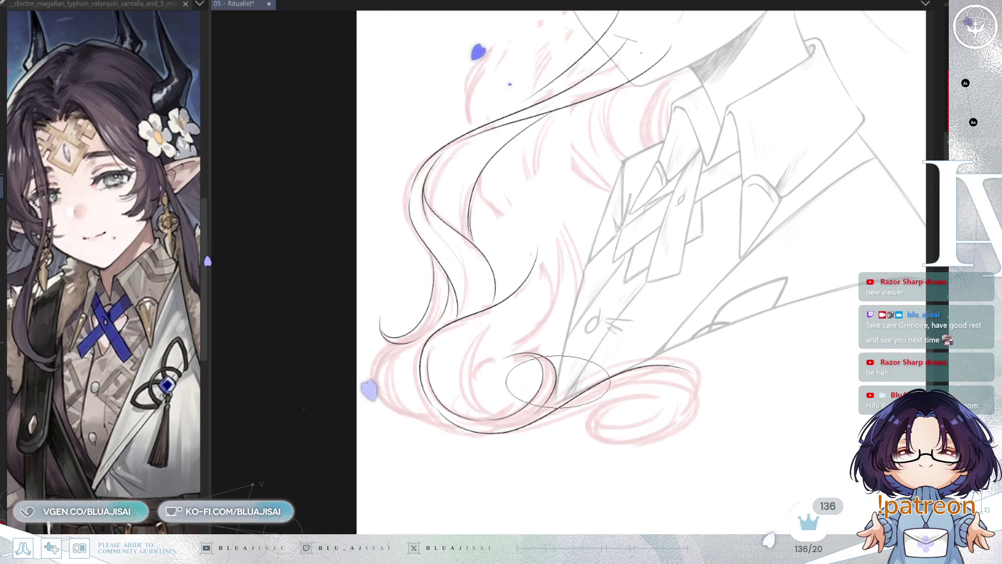
key(minus)
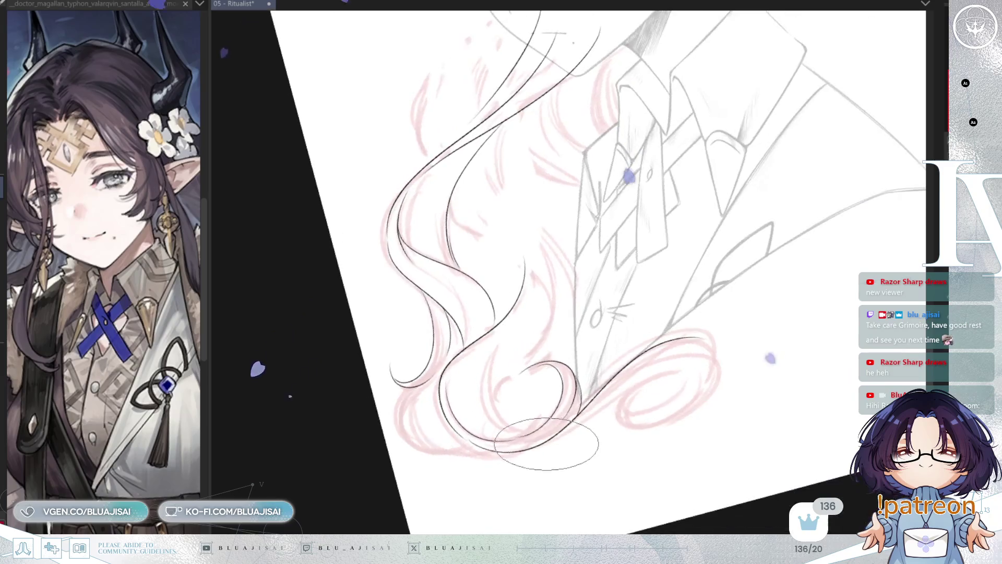
drag(560, 435, 702, 370)
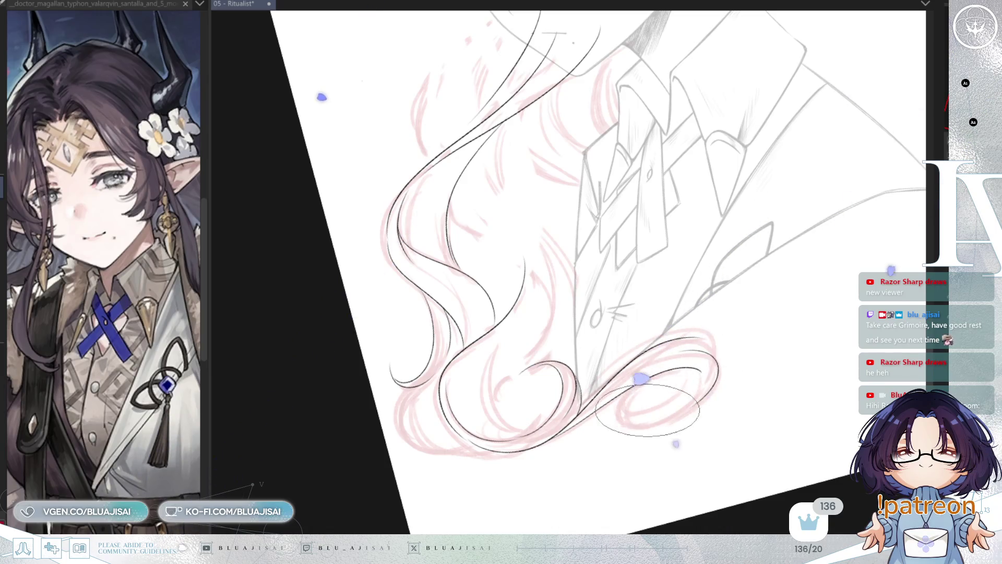
mouse_move(673, 345)
mouse_down()
mouse_move(678, 401)
mouse_move(657, 408)
mouse_up()
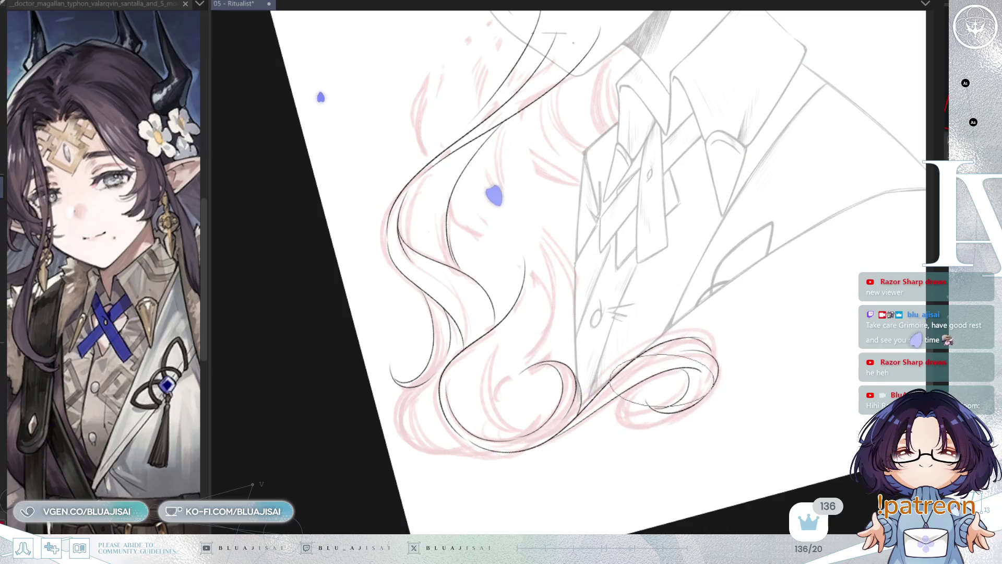
drag(689, 373, 670, 389)
- Check the drawing mirrored, then add curl strokes inside the lower hair loop
key(m)
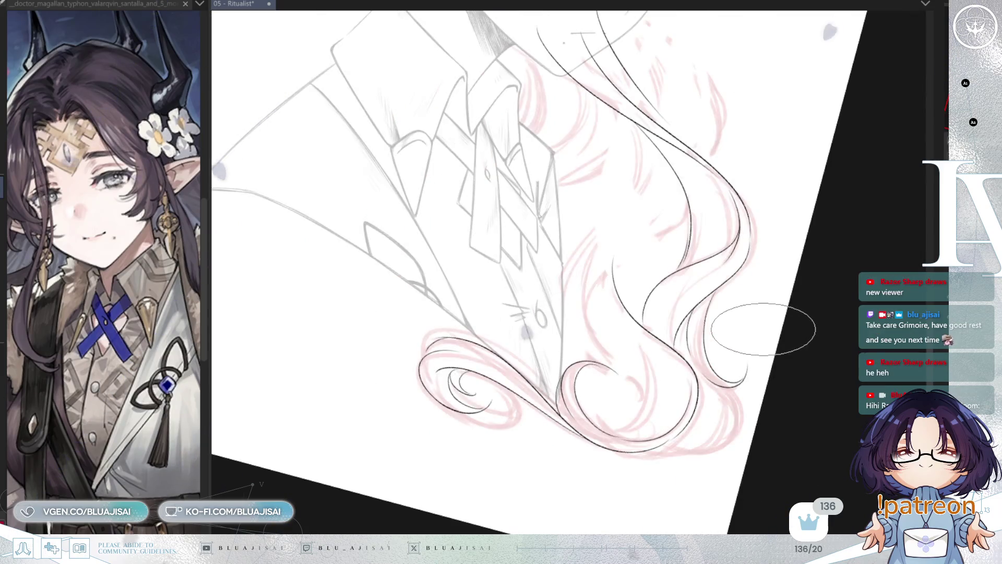
key(m)
drag(640, 375, 689, 363)
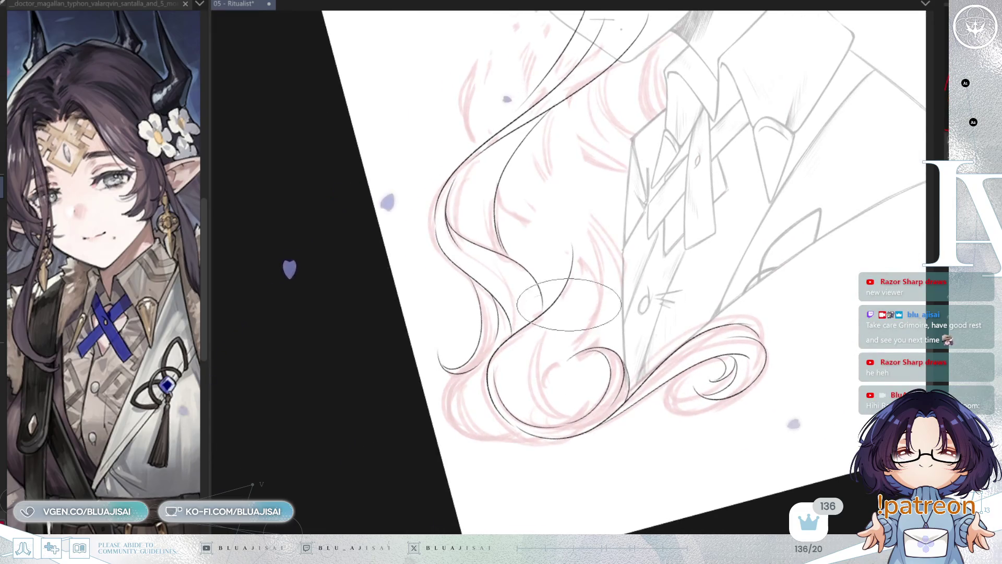
mouse_move(548, 339)
mouse_down()
mouse_move(543, 397)
mouse_move(574, 413)
mouse_move(579, 360)
mouse_move(591, 359)
mouse_up()
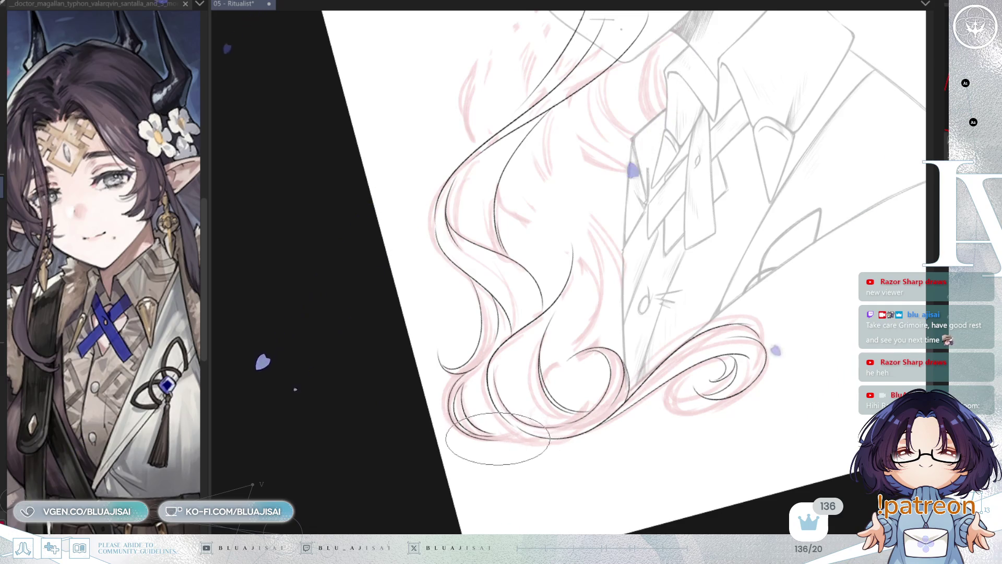
scroll(583, 415, up, 2)
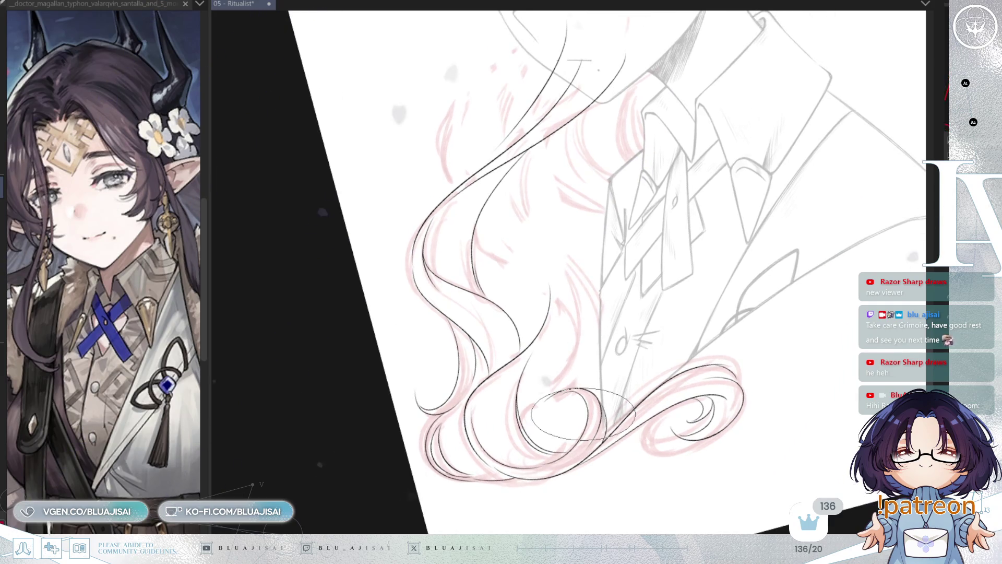
drag(583, 415, 622, 303)
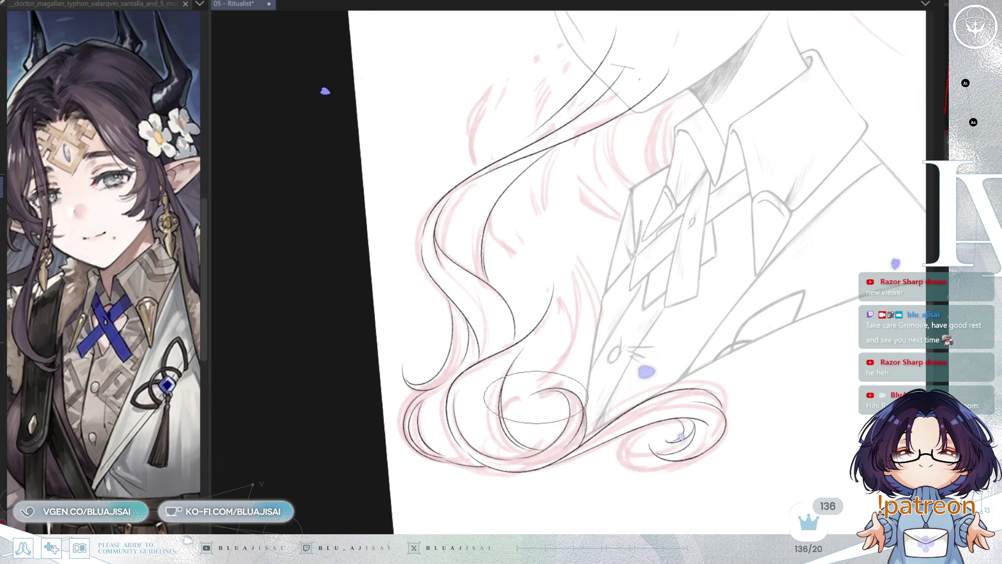
scroll(638, 197, up, 5)
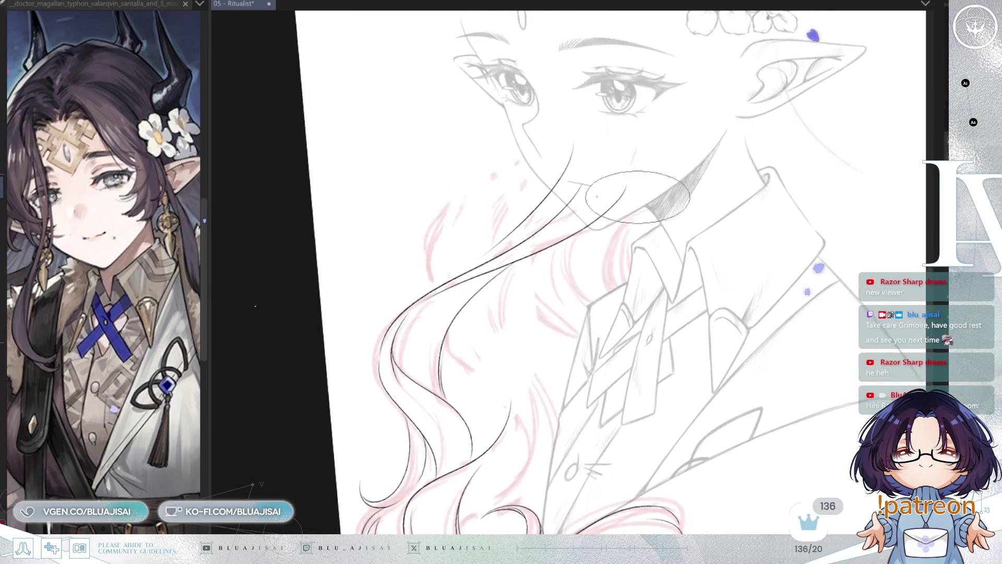
- Ink strands from the upper hair toward the collar plus two long parallel strands down the hair
mouse_move(626, 188)
mouse_down()
mouse_move(590, 313)
mouse_move(664, 215)
mouse_up()
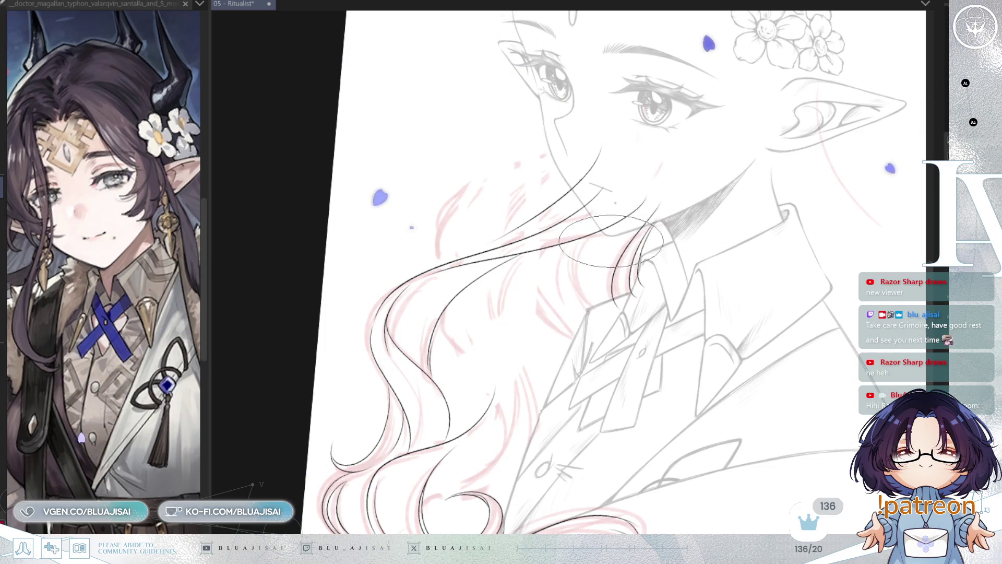
mouse_move(583, 235)
mouse_down()
mouse_move(579, 298)
mouse_move(588, 301)
mouse_up()
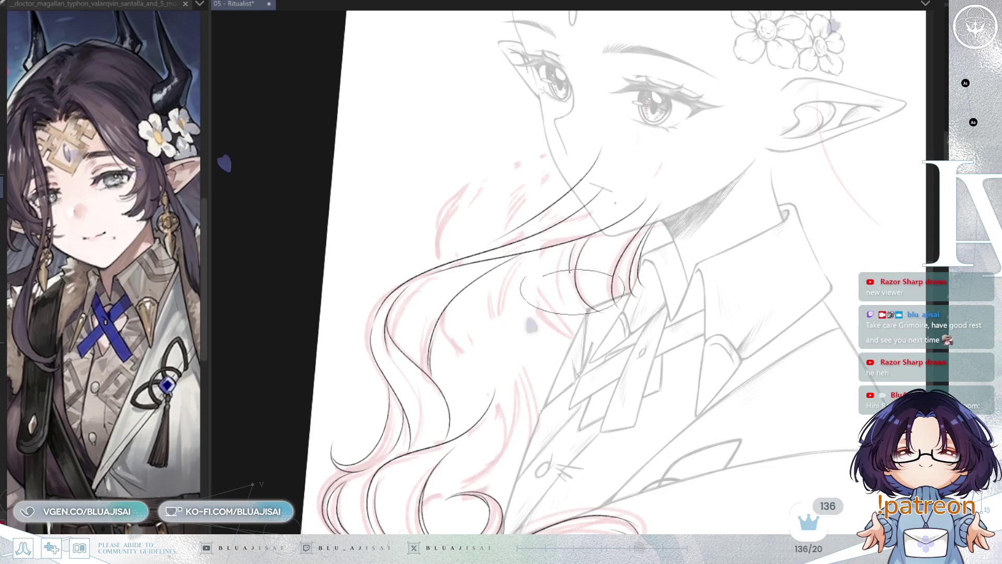
drag(513, 258, 542, 418)
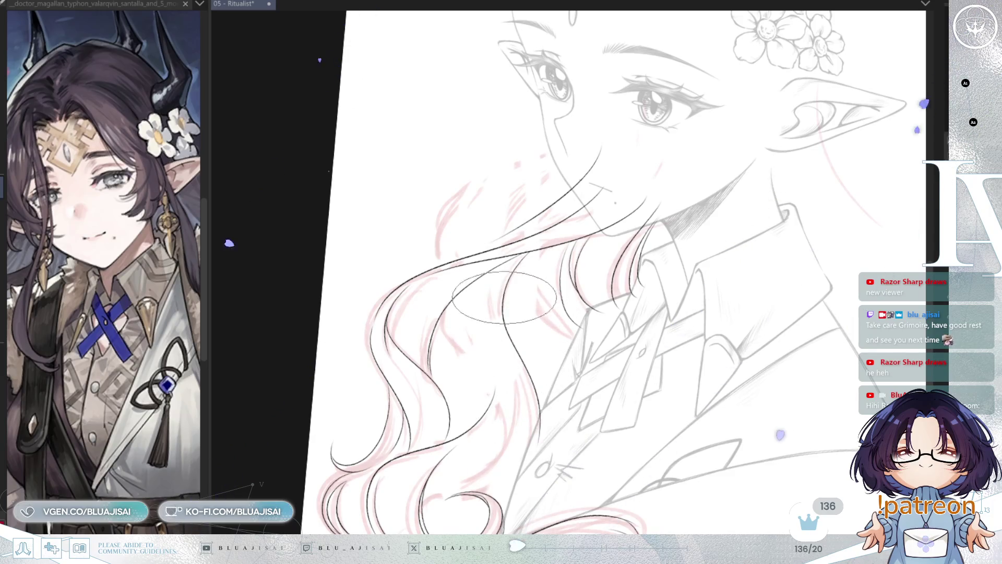
mouse_move(506, 272)
mouse_down()
mouse_move(502, 334)
mouse_move(538, 450)
mouse_up()
scroll(529, 413, down, 2)
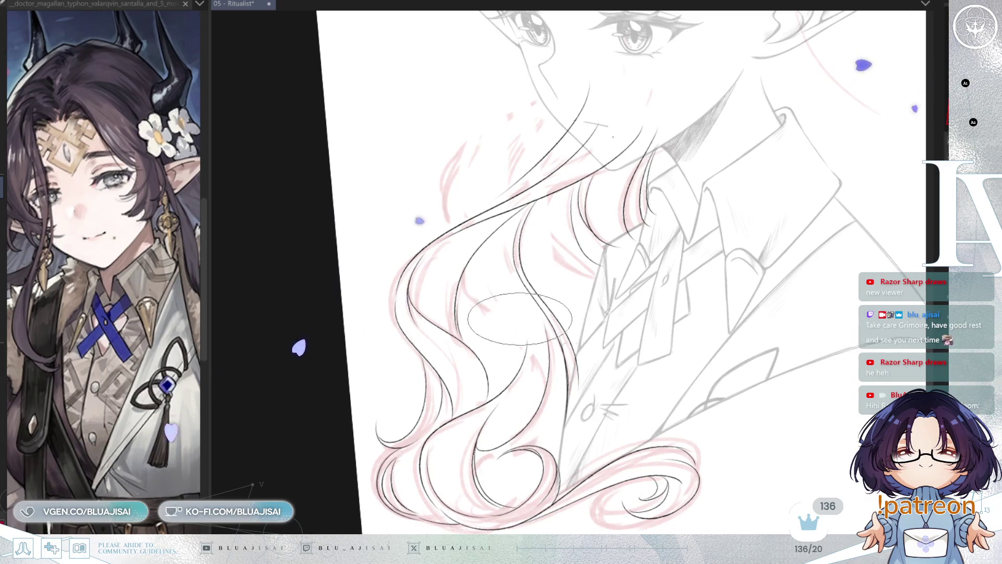
- Reset the rotation, ink a curved strand through the upper hair, and check it flipped
key(ctrl+0)
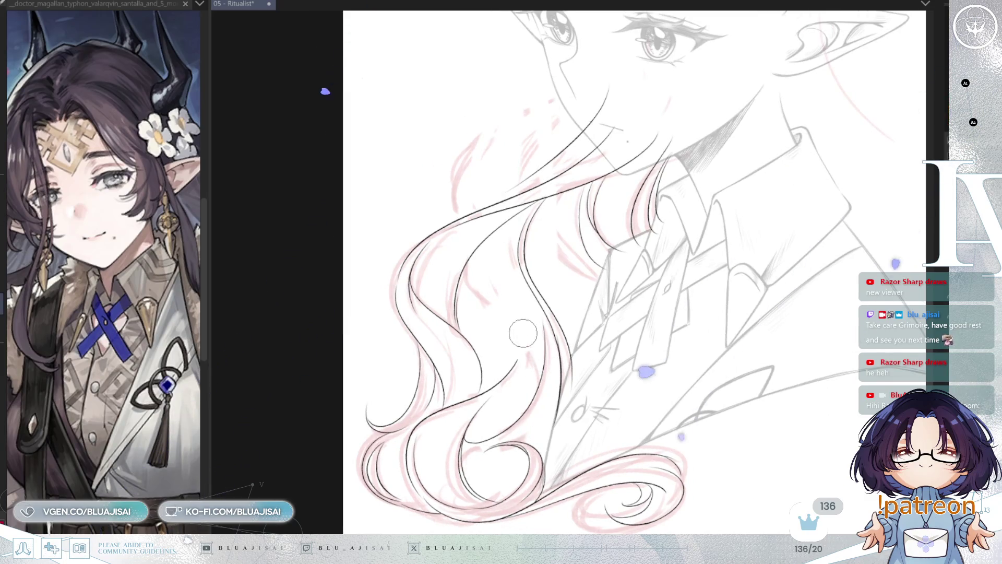
drag(465, 273, 533, 395)
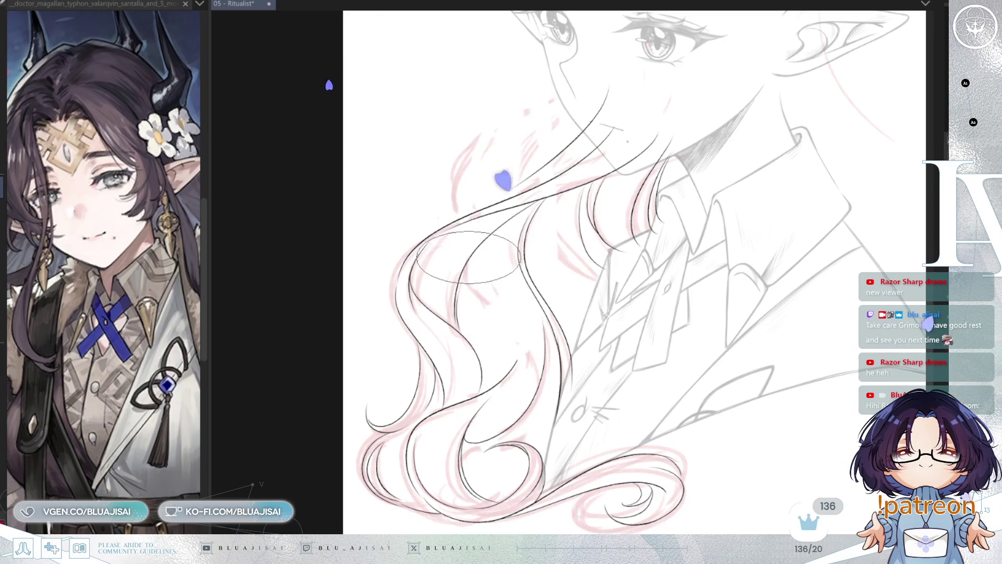
key(h)
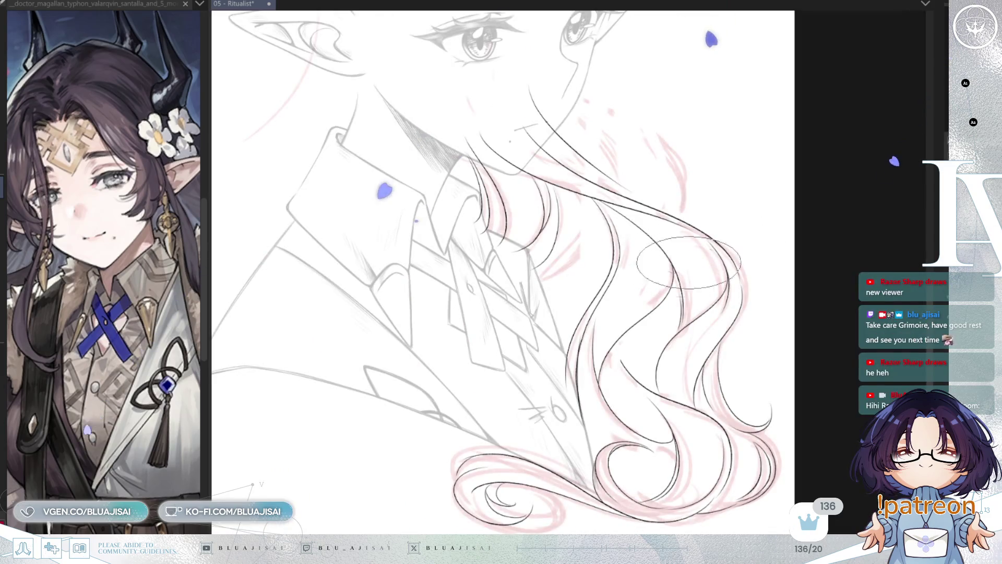
scroll(598, 391, up, 2)
key(ctrl+z)
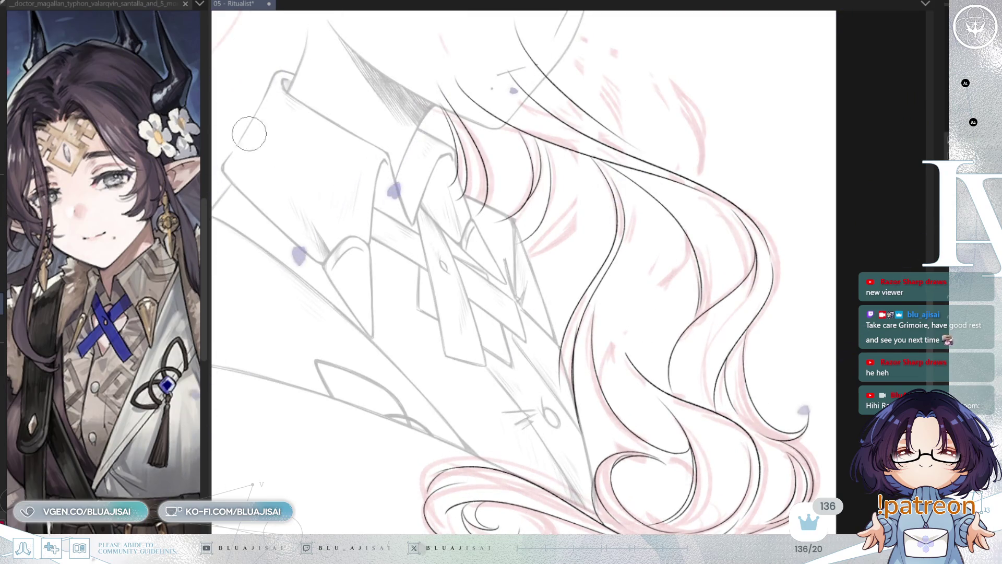
key(ctrl+y)
key(h)
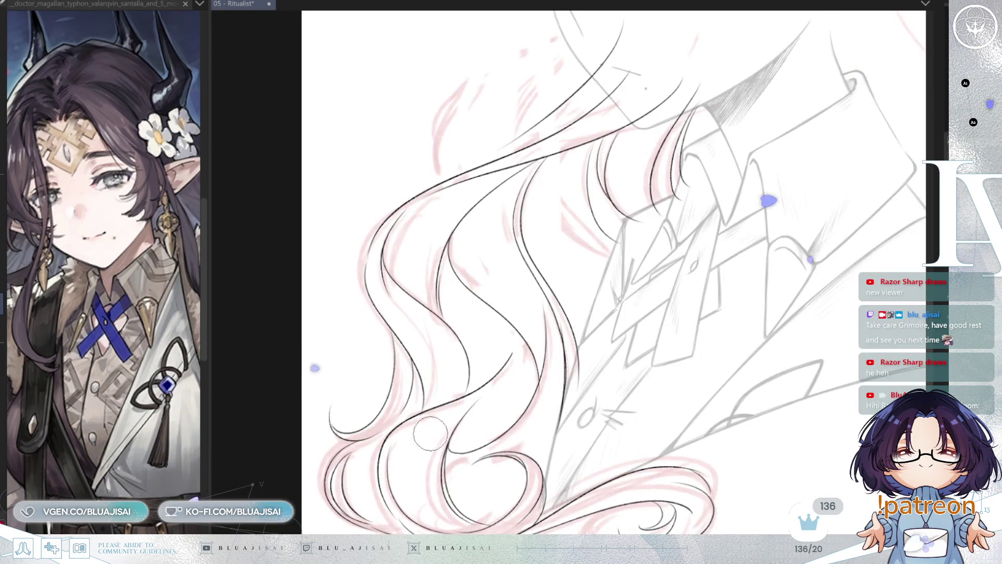
- Reframe the face and chin and draw a long strand curving down-left from under the chin
drag(544, 342, 611, 318)
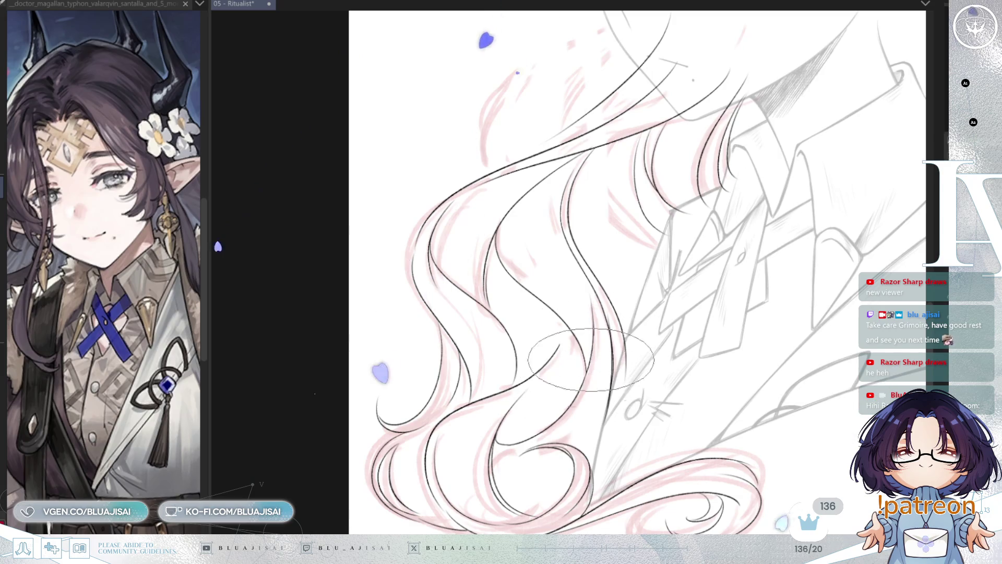
drag(574, 407, 544, 483)
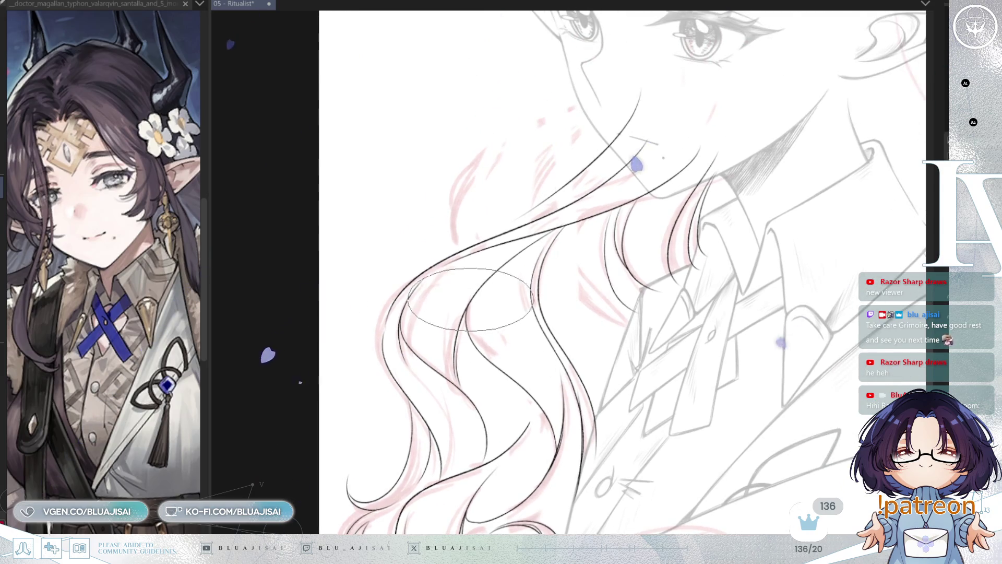
drag(629, 236, 593, 272)
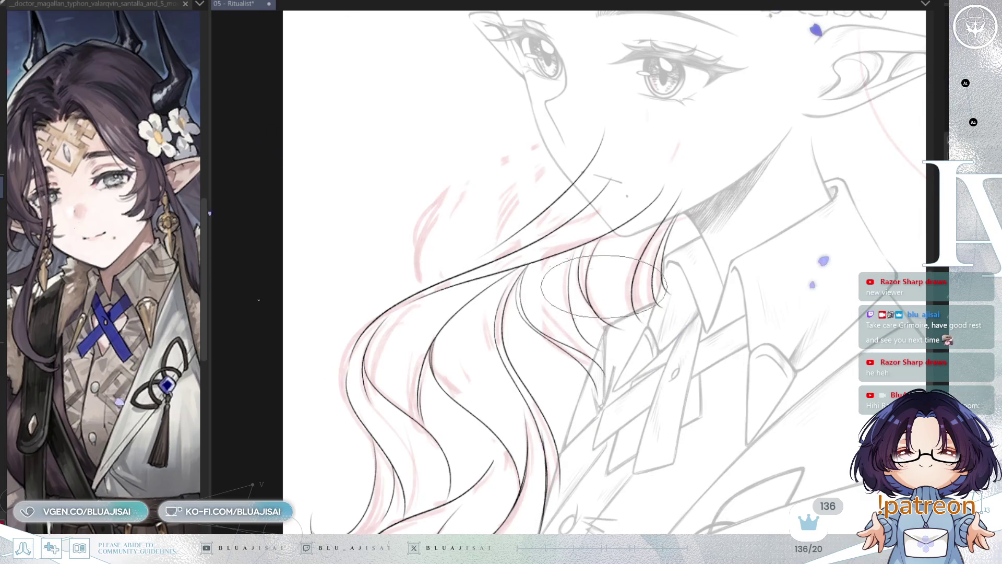
drag(604, 286, 621, 283)
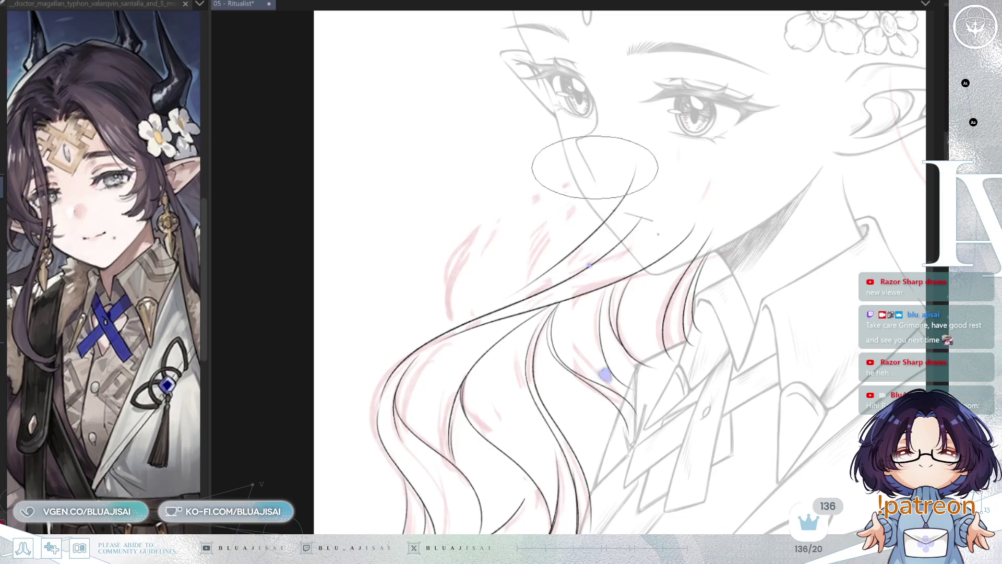
drag(584, 140, 448, 290)
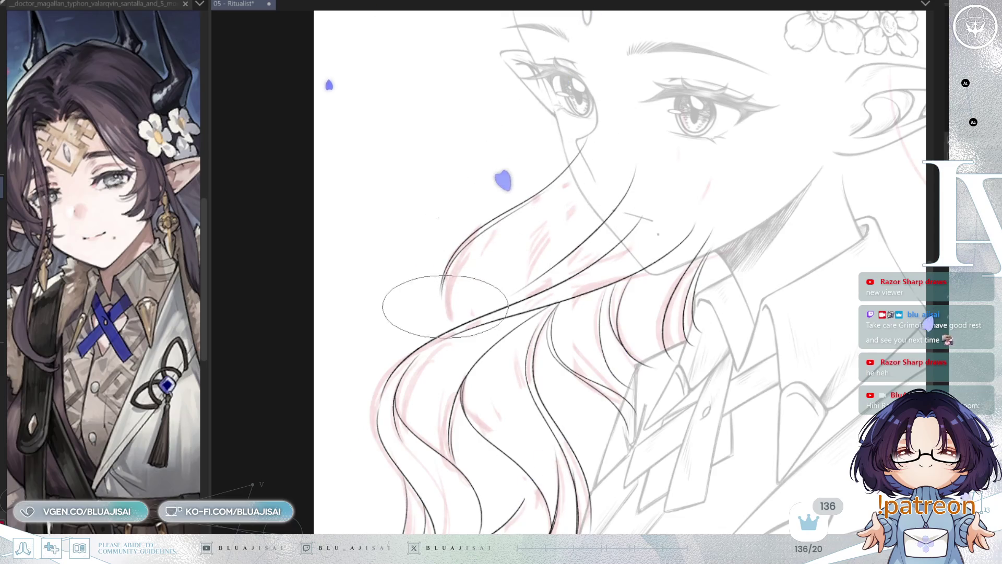
- Undo the stray strand and briefly compare against the darker hair sketch
key(ctrl+z)
key(ctrl+y)
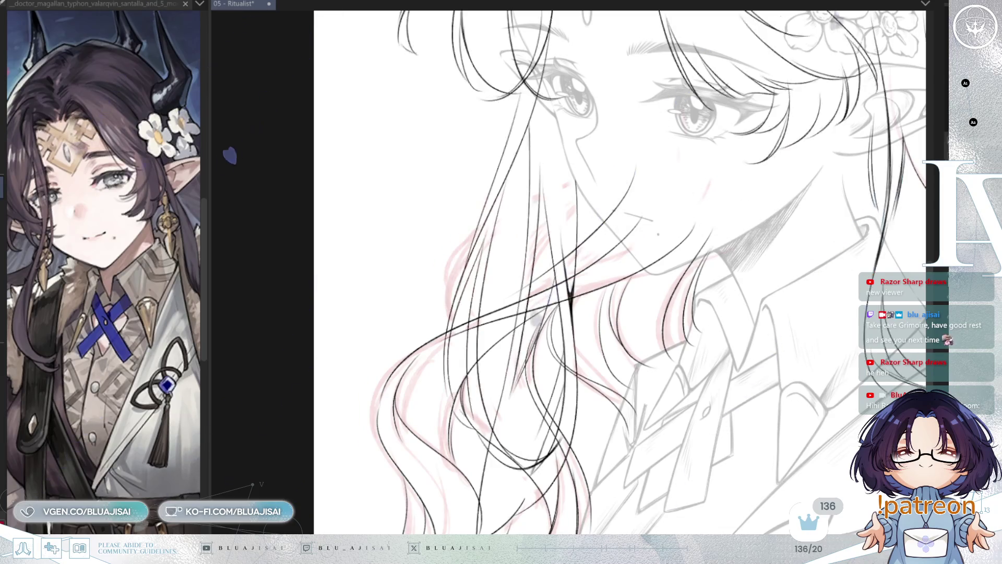
key(ctrl+0)
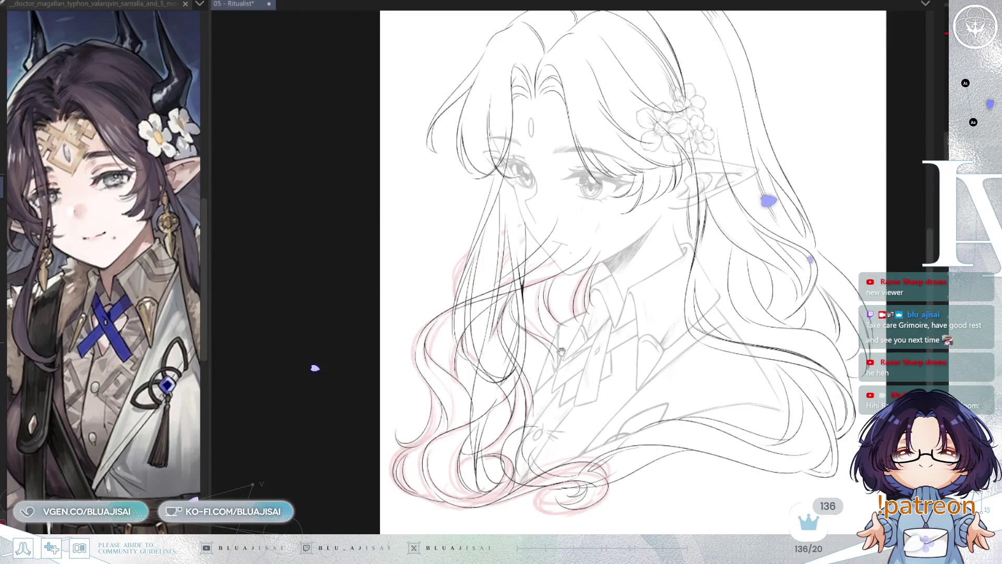
scroll(590, 233, up, 3)
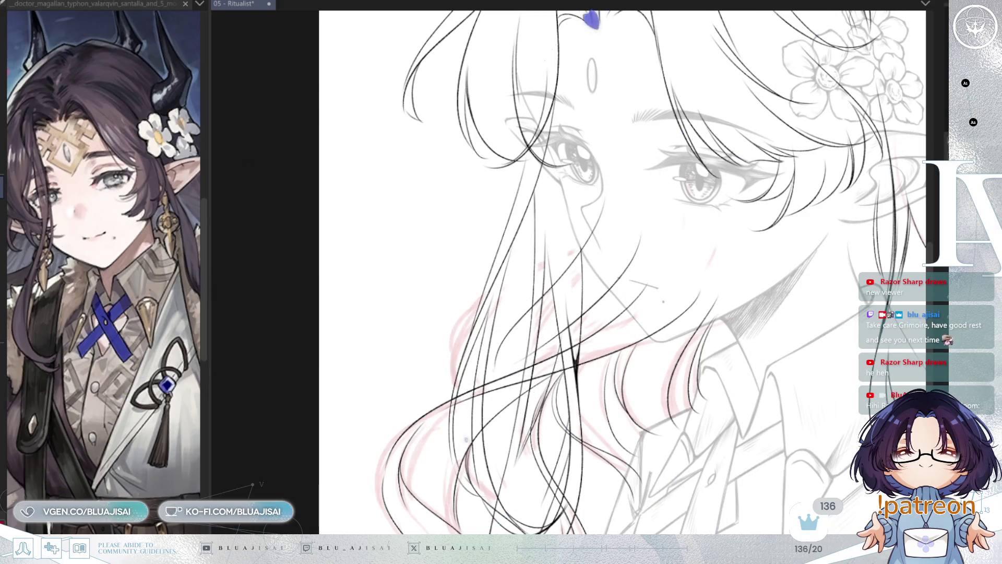
key(Delete)
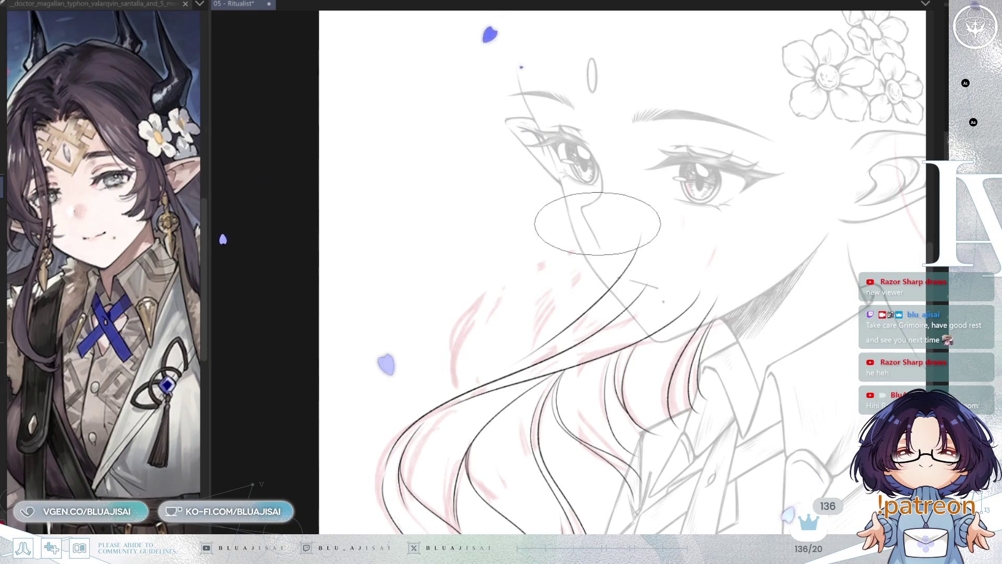
- Try a hair strand near the nose, then narrow the reference panel to widen the canvas
drag(488, 378, 600, 214)
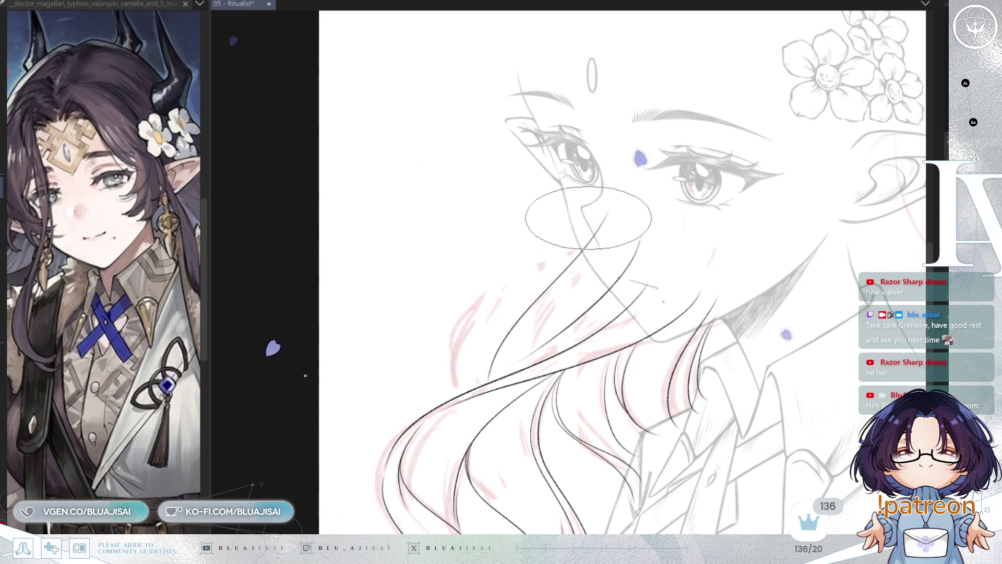
drag(514, 326, 600, 229)
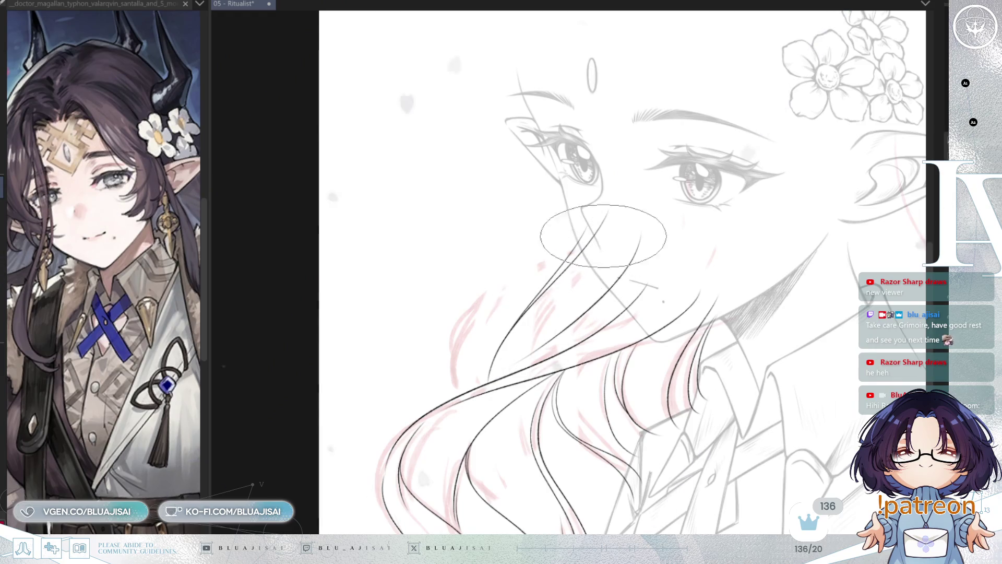
scroll(603, 236, down, 5)
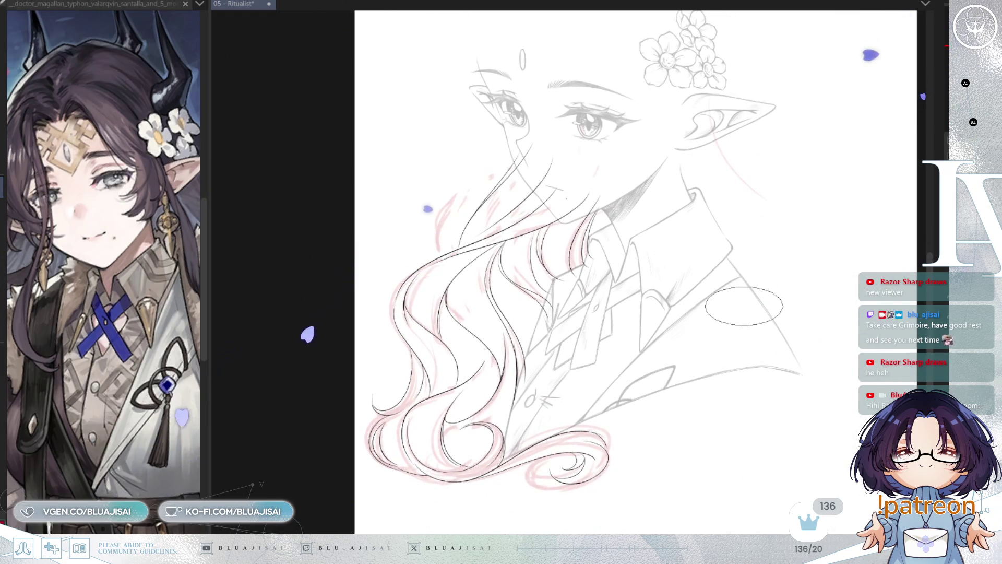
scroll(744, 306, right, 3)
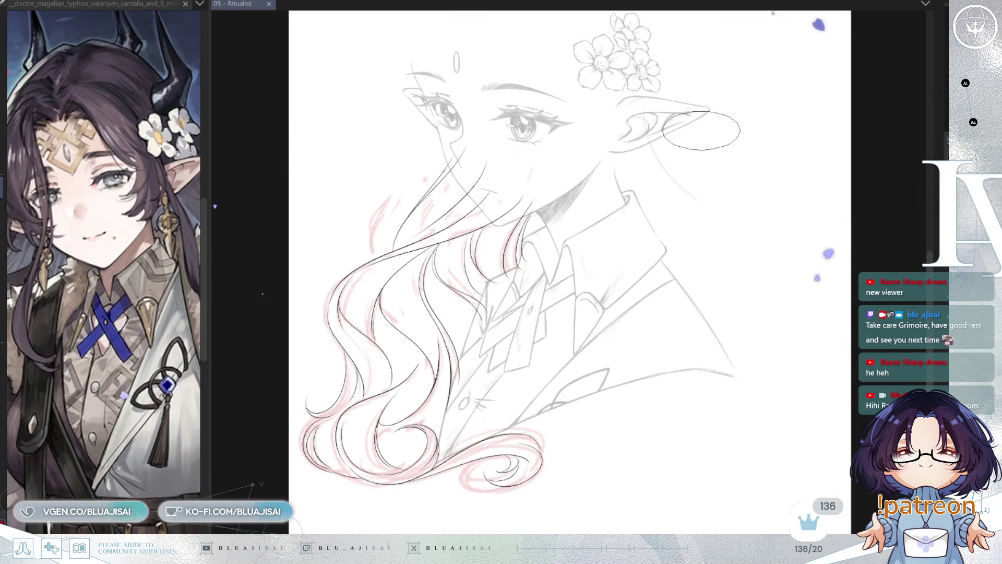
scroll(534, 240, up, 2)
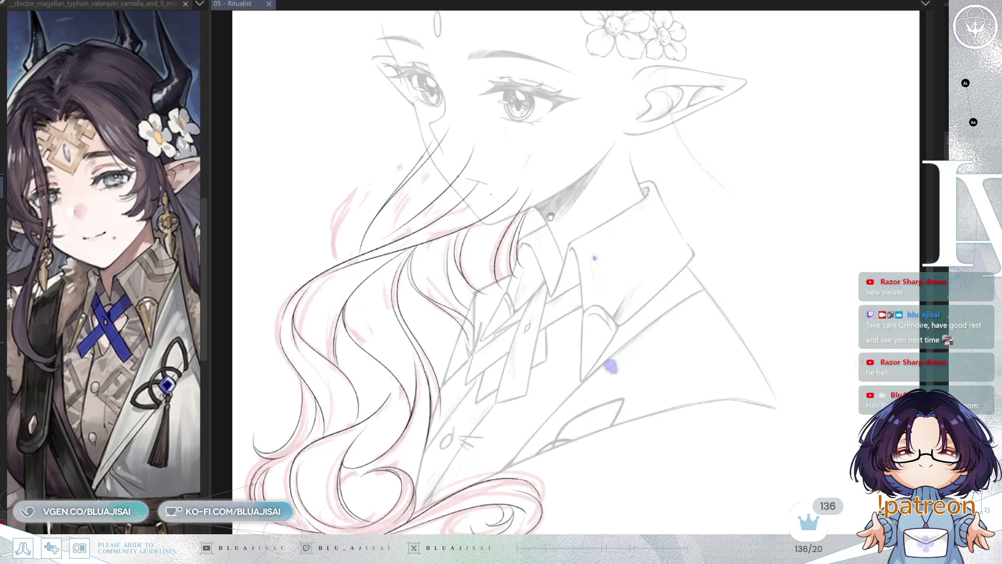
drag(589, 241, 625, 233)
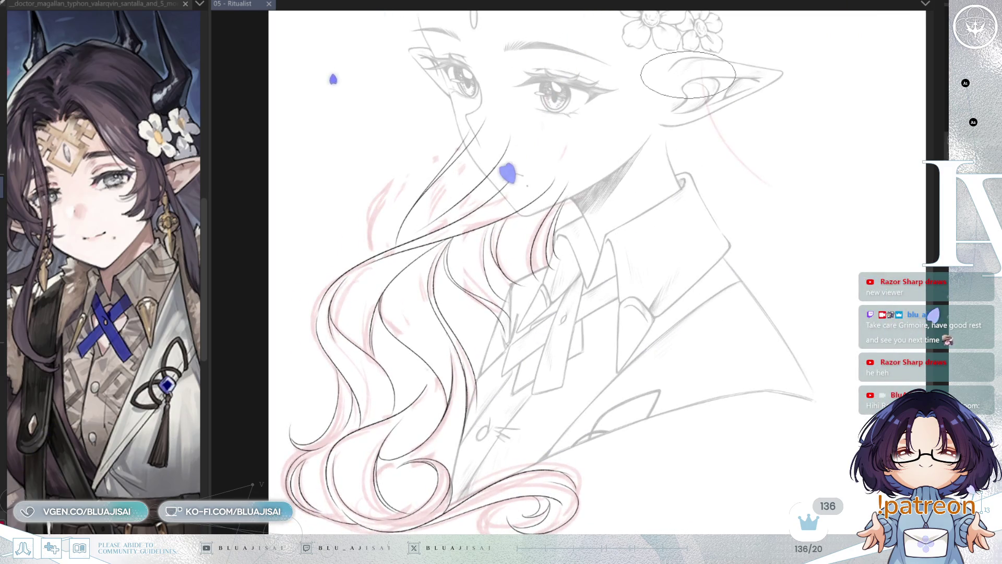
drag(208, 163, 149, 163)
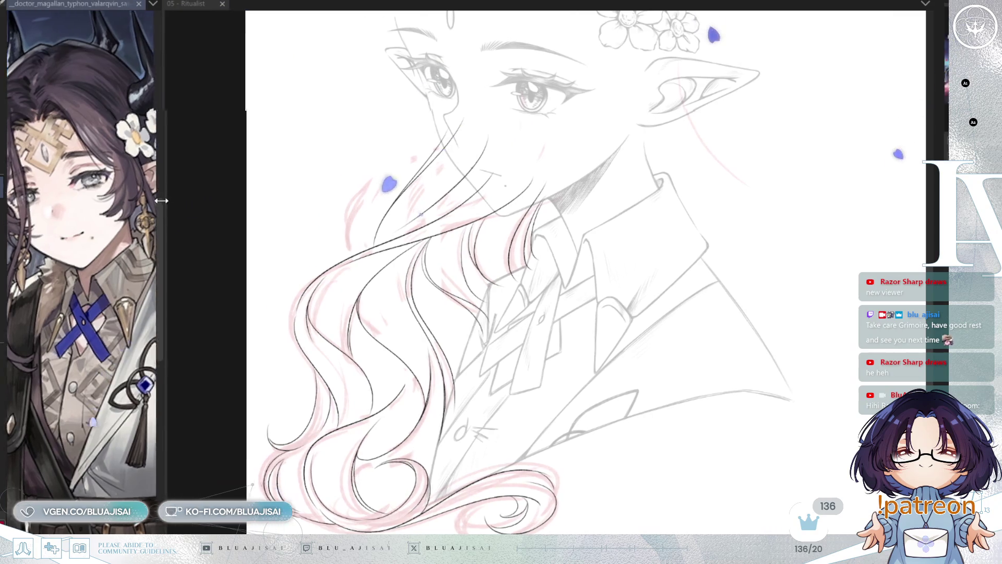
scroll(538, 188, up, 2)
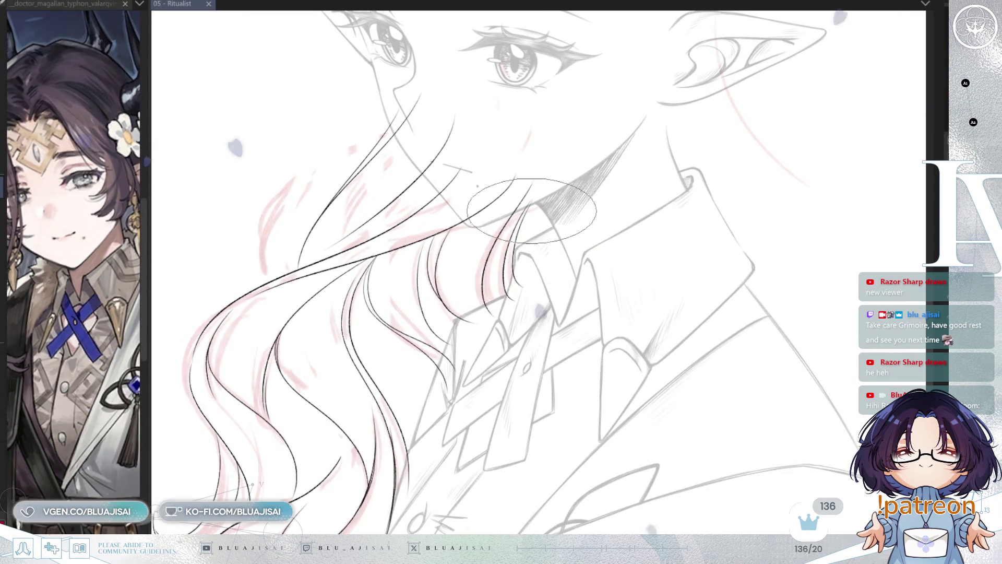
- Ink two sharply tapered strands in the inner hair beside the collar
drag(528, 201, 522, 293)
drag(529, 205, 528, 281)
drag(525, 205, 517, 300)
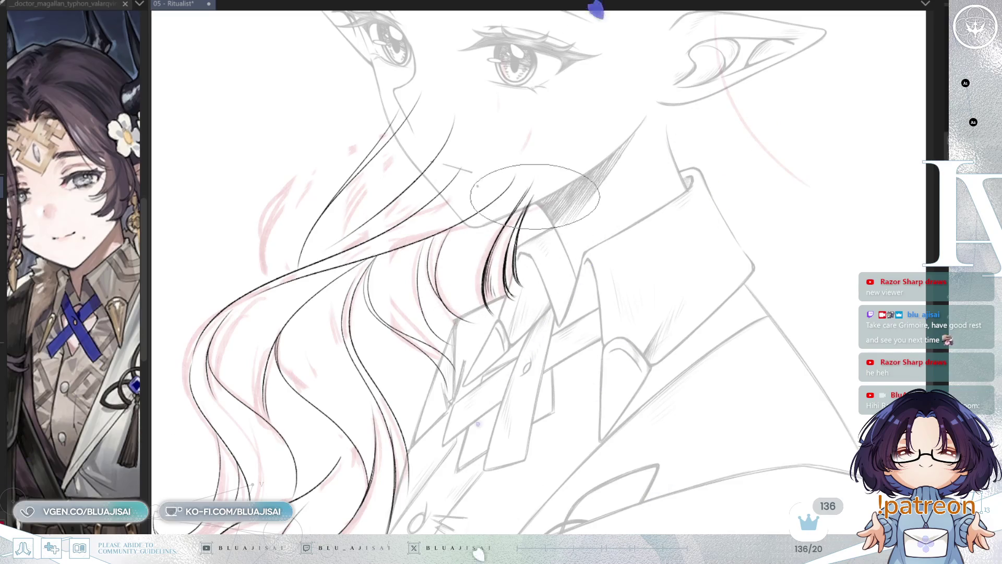
drag(566, 216, 621, 200)
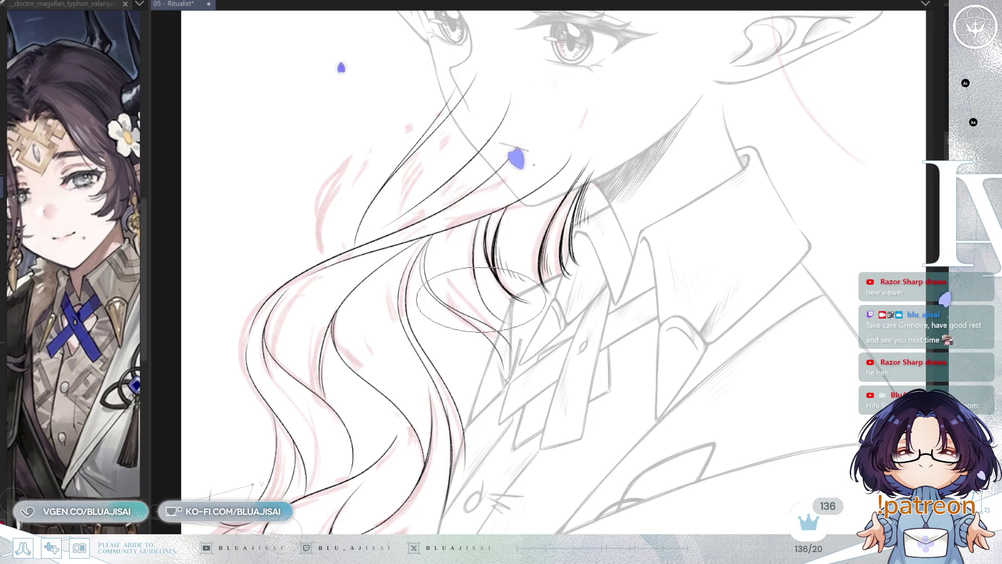
drag(474, 243, 493, 270)
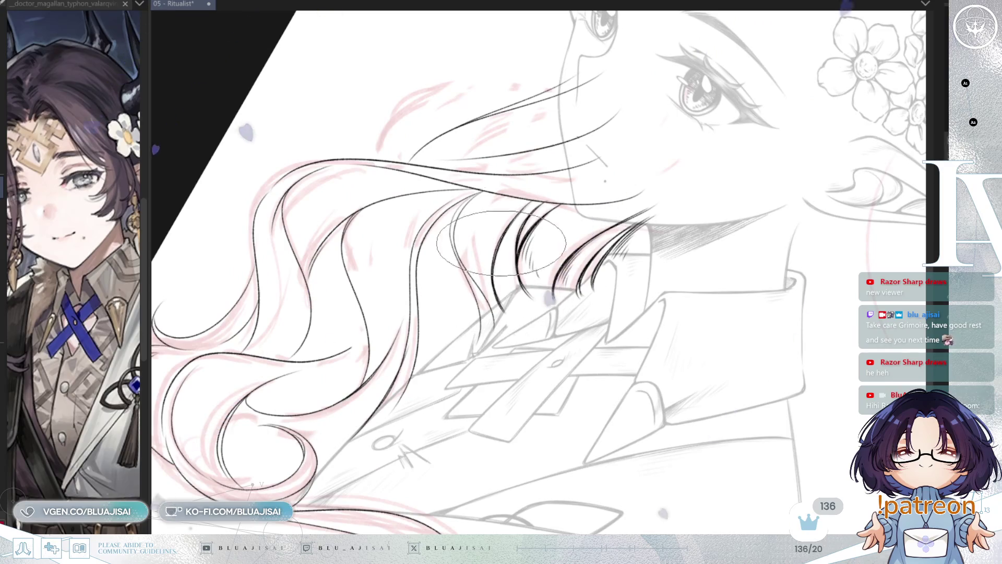
- Rotate and zoom onto the inner hair, then add short hatching strokes beside the collar
mouse_move(523, 310)
mouse_down()
mouse_move(553, 292)
mouse_move(653, 270)
mouse_up()
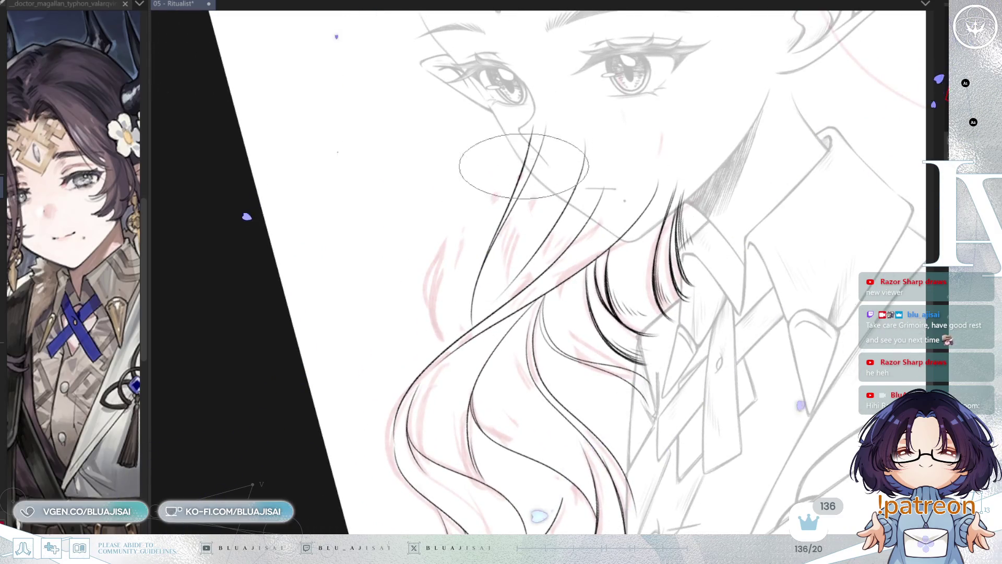
scroll(524, 155, up, 2)
scroll(524, 154, up, 1)
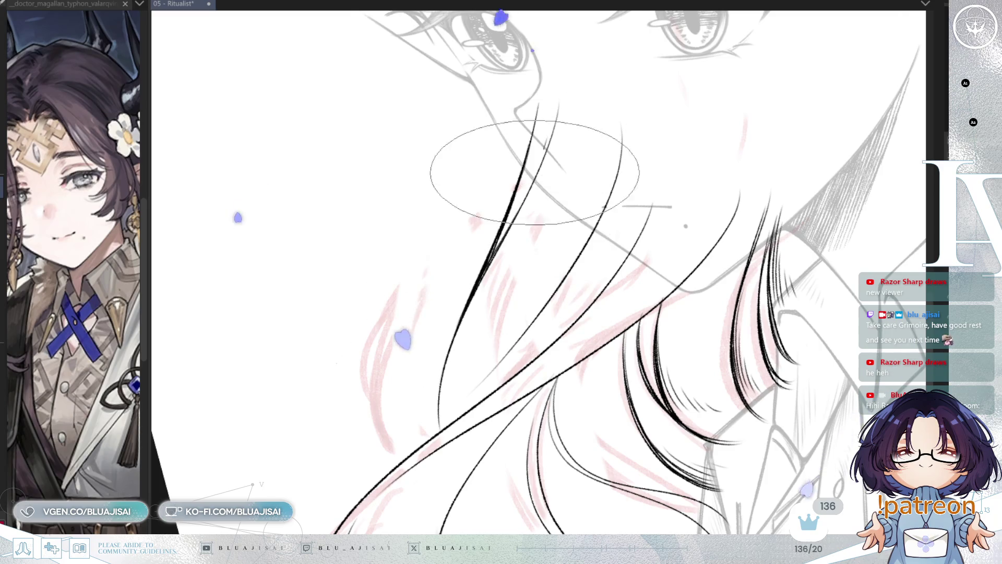
scroll(459, 256, down, 1)
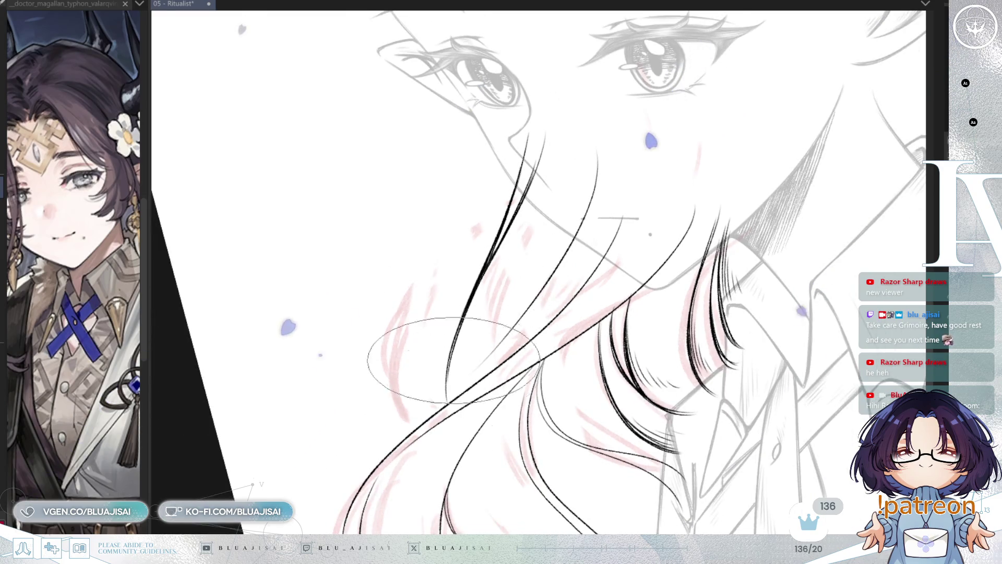
drag(454, 397, 469, 365)
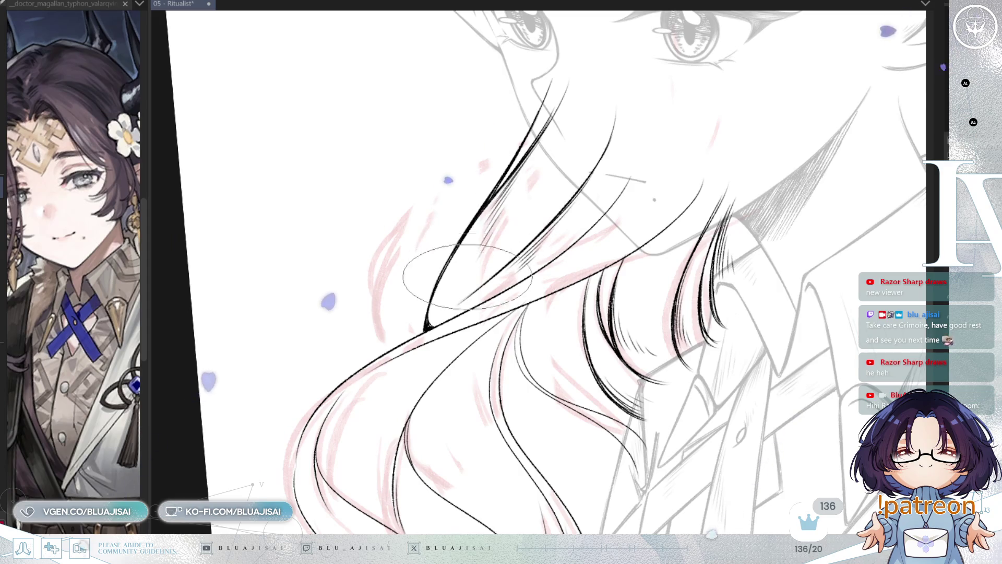
drag(568, 163, 540, 210)
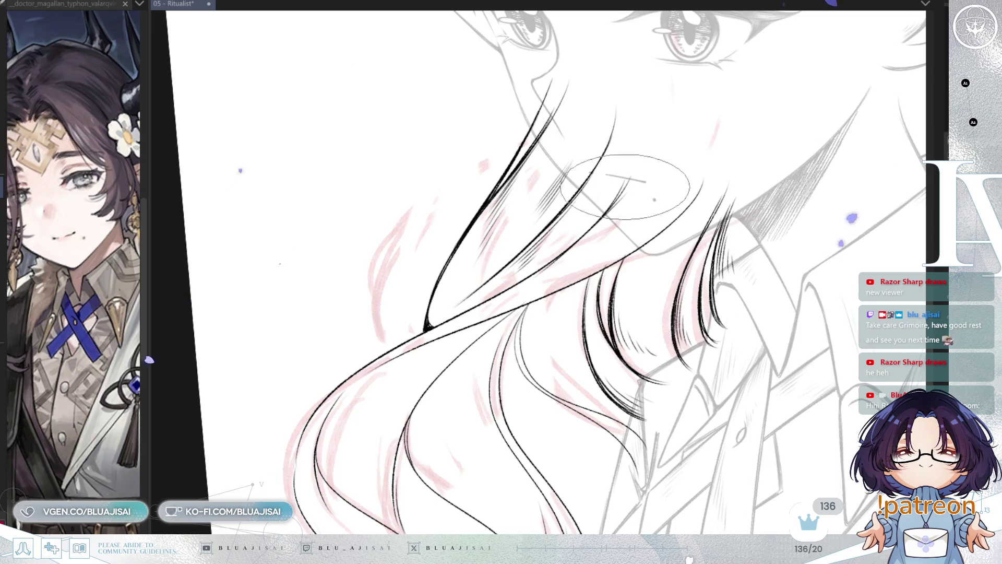
- Bring the lower hair into view and ink its outer left curve with a bold line
drag(621, 189, 606, 196)
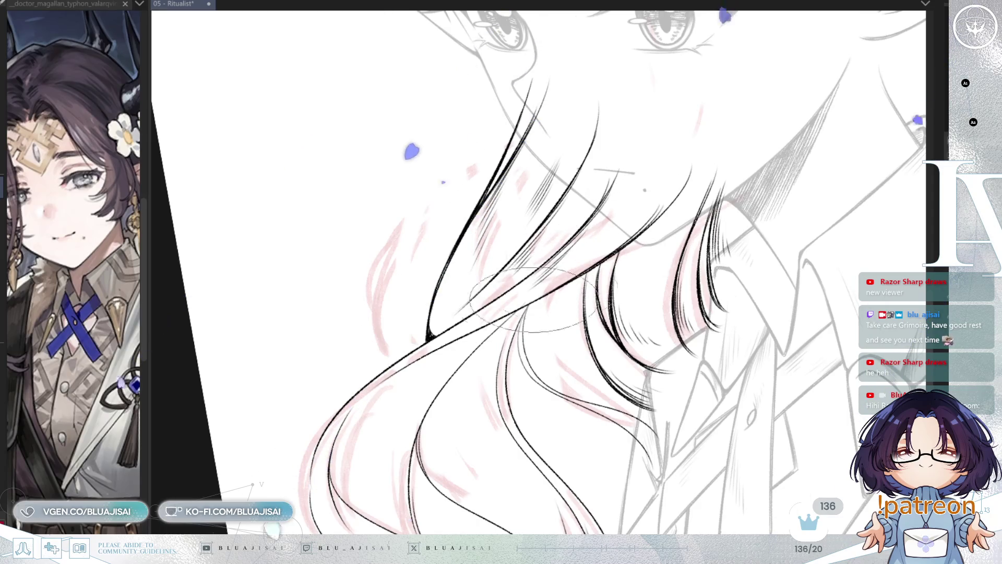
mouse_move(469, 344)
mouse_down()
mouse_move(480, 261)
mouse_move(469, 296)
mouse_up()
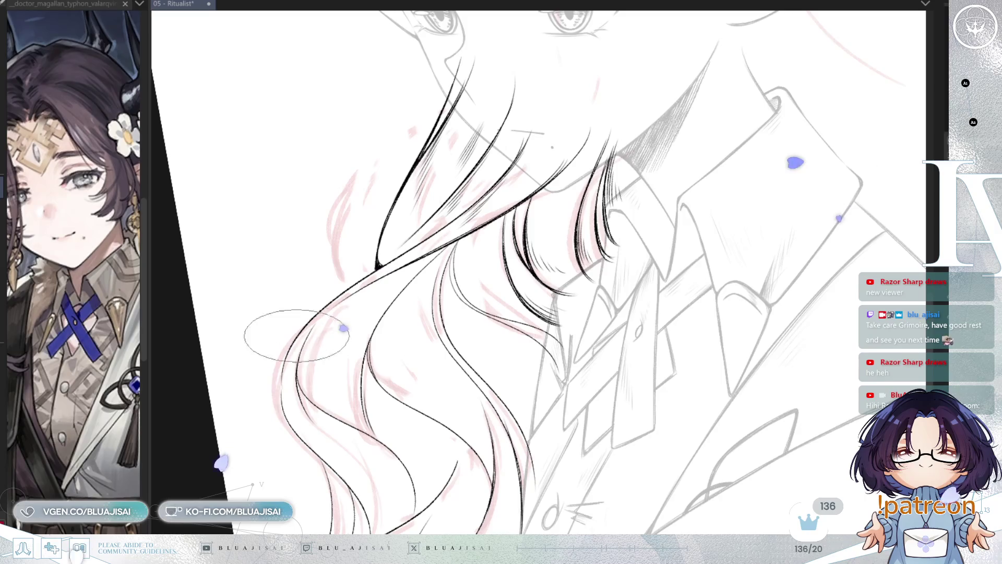
drag(292, 347, 284, 420)
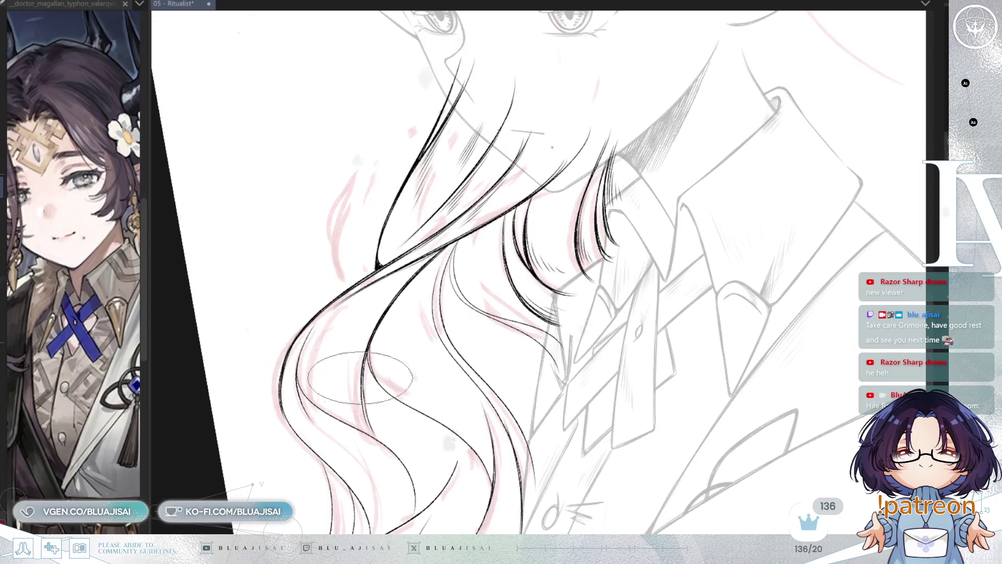
key(minus)
key(minus)
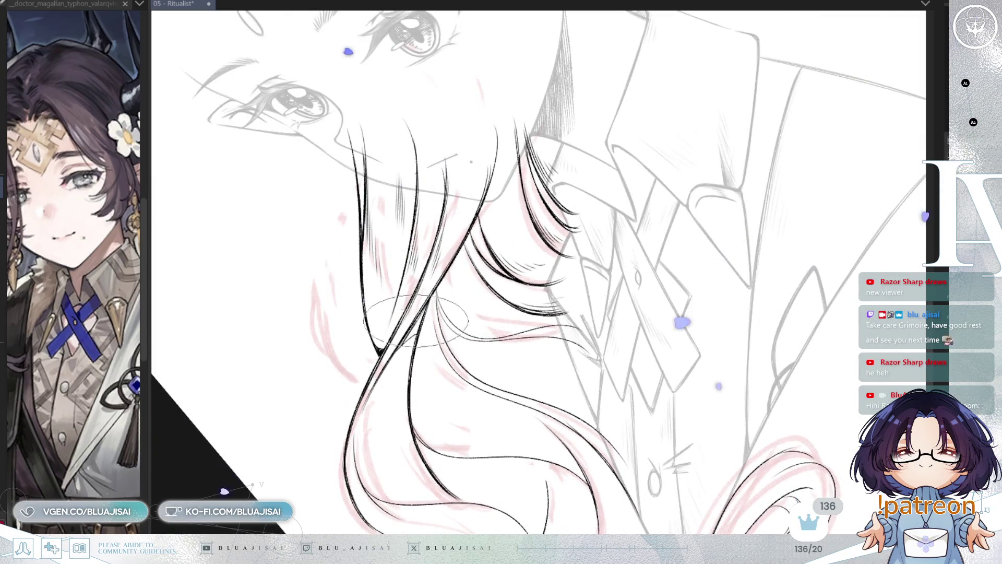
- Add dense hatching where the hair strands cross under the chin
drag(425, 312, 412, 337)
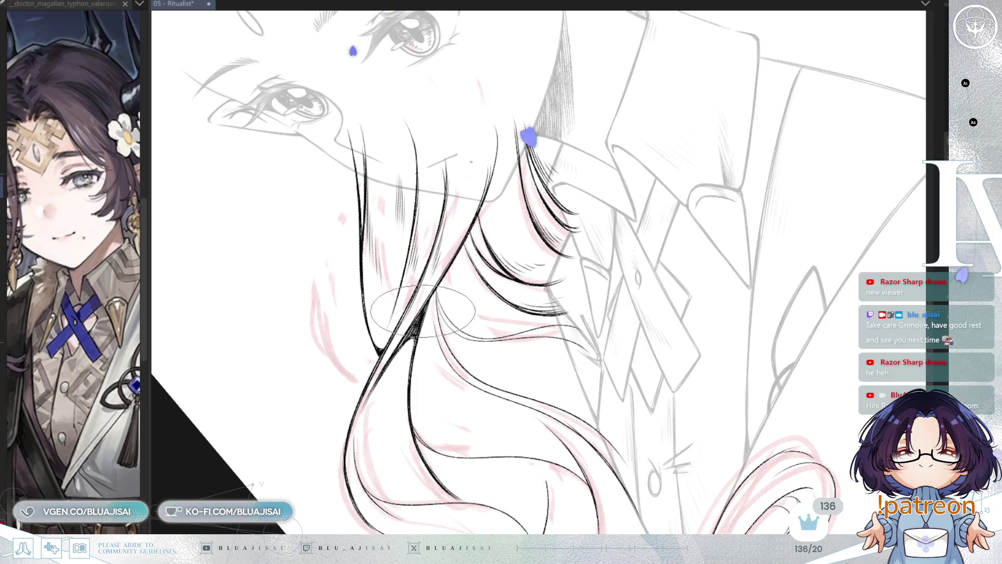
mouse_move(413, 337)
mouse_down()
mouse_move(481, 334)
mouse_move(507, 302)
mouse_move(493, 315)
mouse_up()
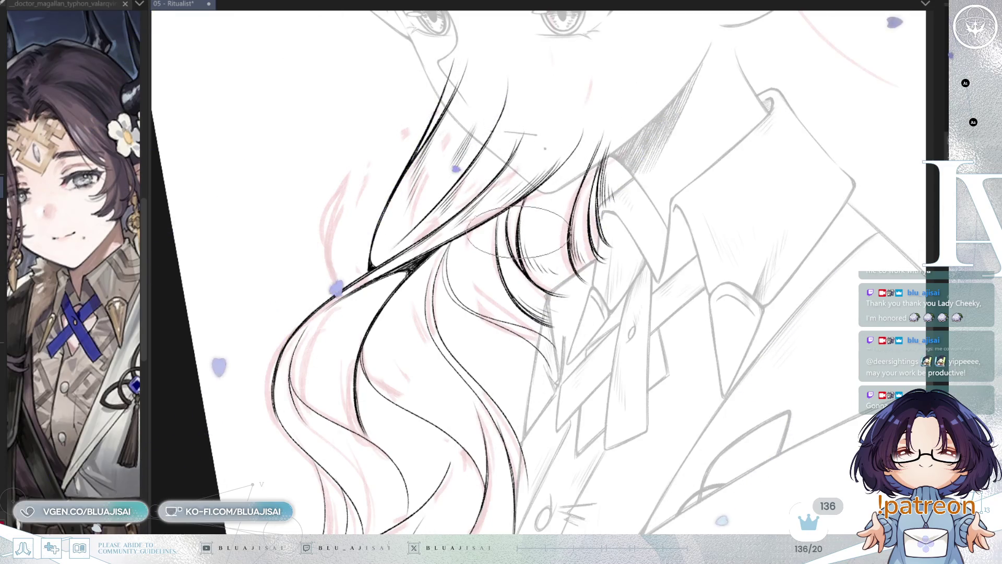
- Pan and rotate the view clockwise onto the lower left hair waves to ink them
drag(473, 245, 459, 237)
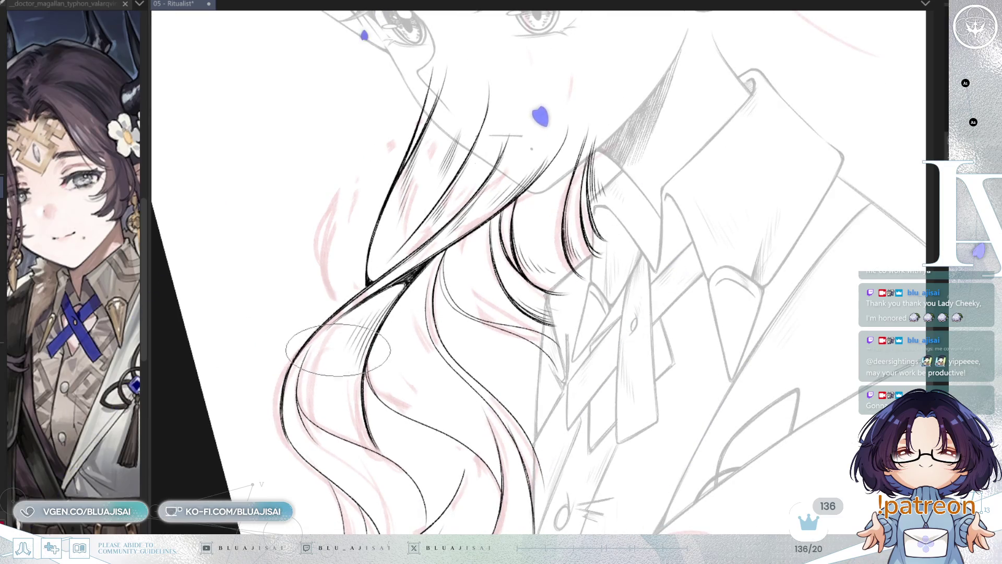
key(asciicircum)
scroll(336, 330, down, 2)
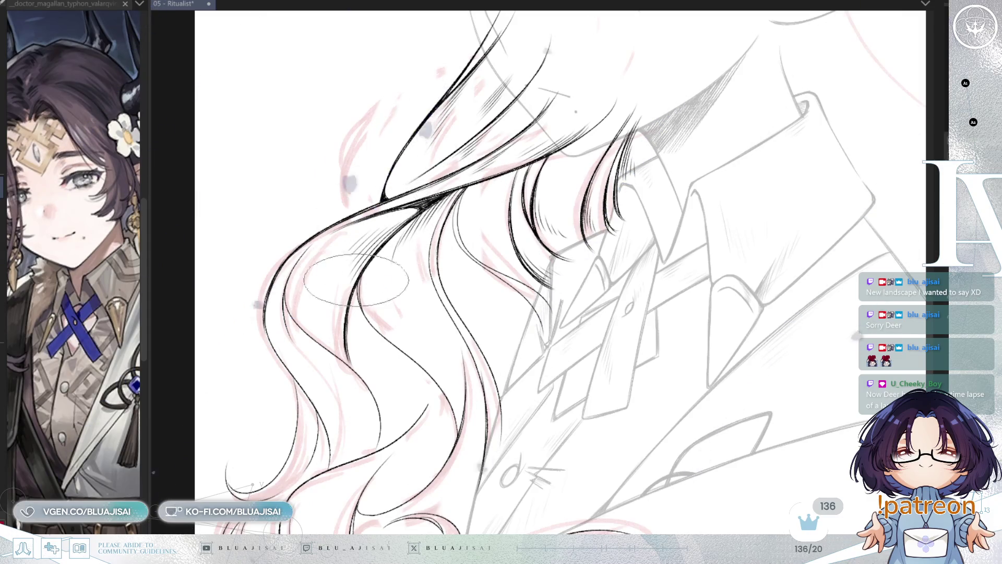
drag(282, 287, 318, 198)
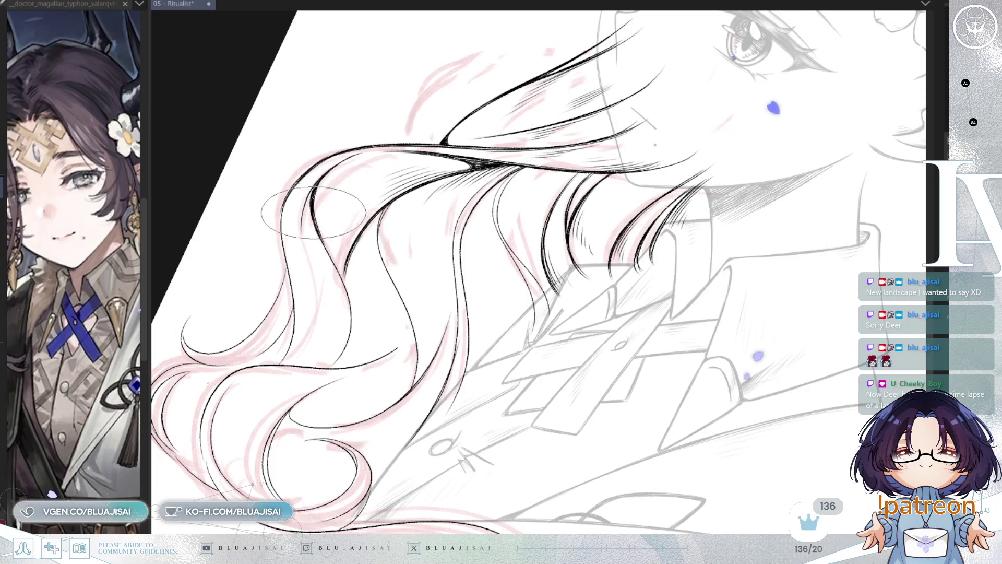
- Rotate the view so the hair hangs downward, then bring the lower curls into view
mouse_move(340, 280)
mouse_down()
mouse_move(626, 180)
mouse_move(695, 224)
mouse_move(659, 221)
mouse_up()
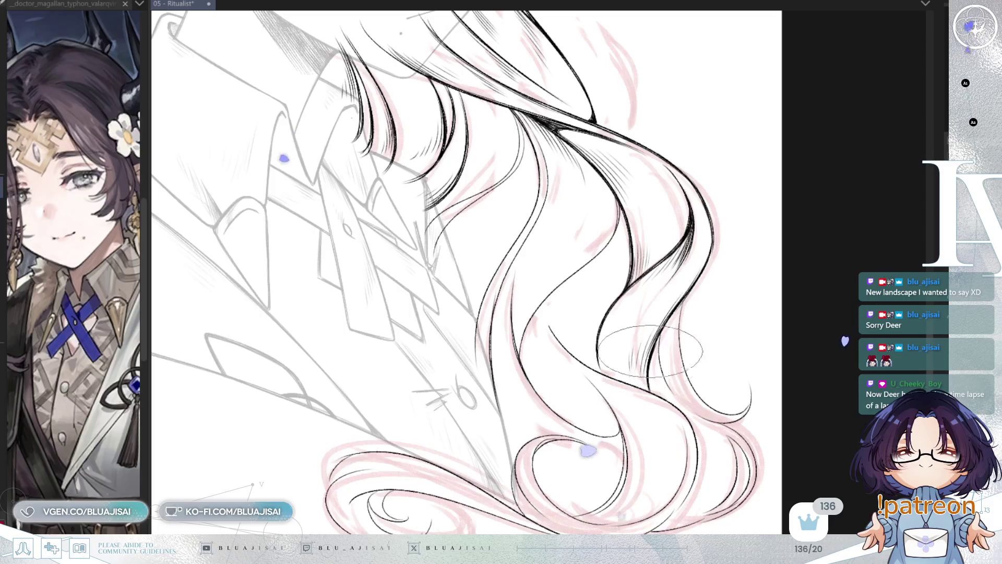
drag(679, 314, 687, 280)
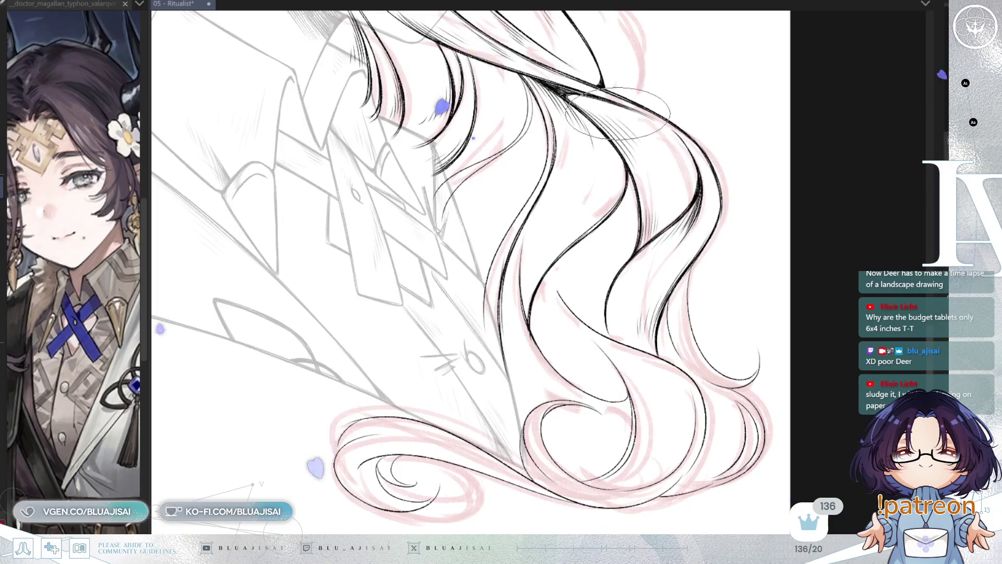
- Mirror the canvas horizontally to check the inked bottom hair curls
key(m)
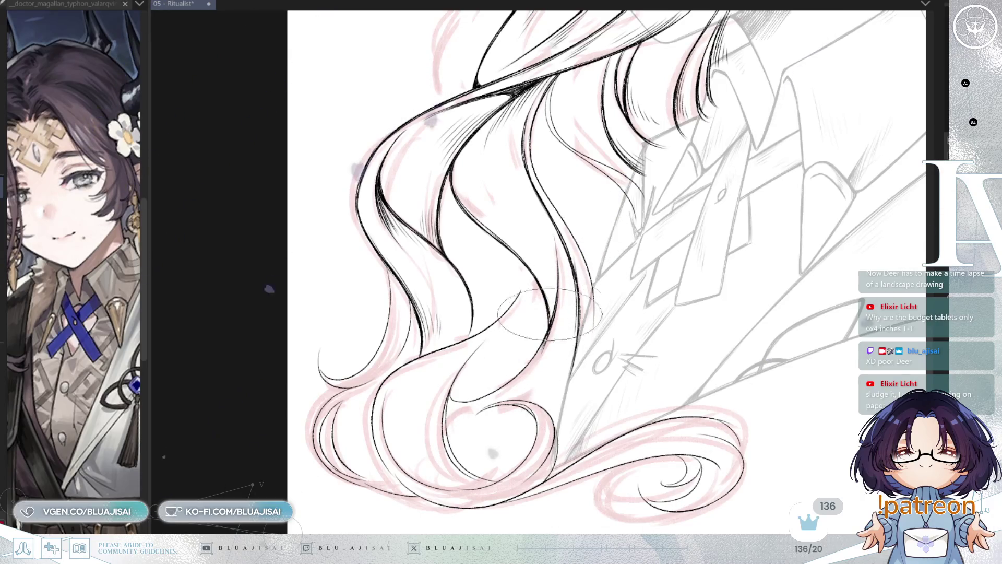
scroll(548, 368, up, 2)
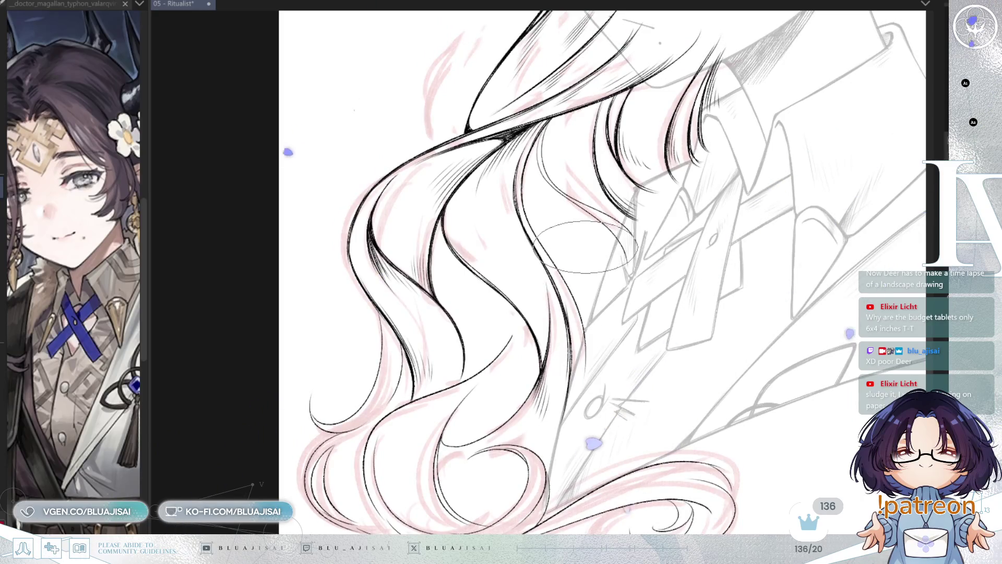
- Nudge the view down and tilt the canvas while inking the strands beside the collar
drag(586, 279, 587, 285)
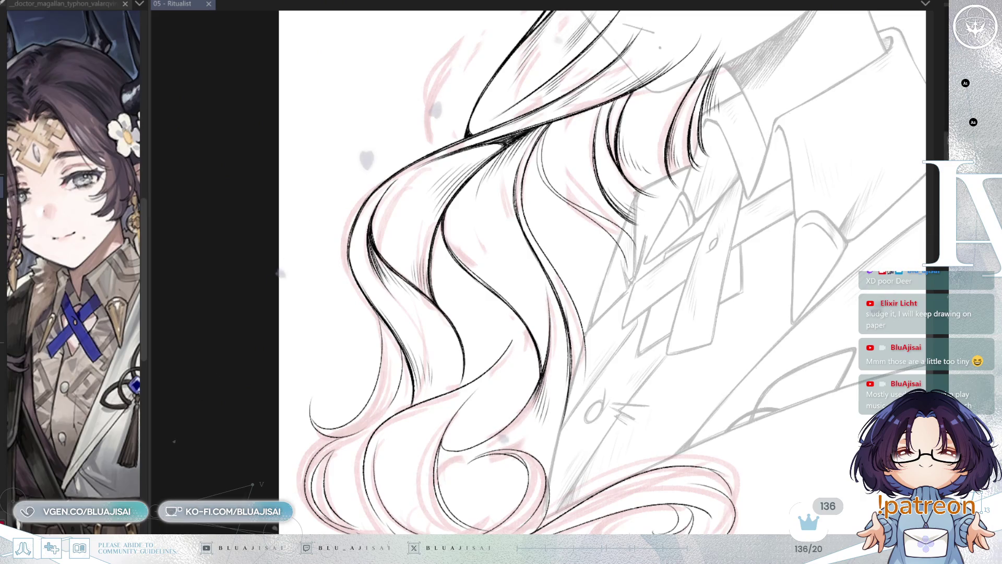
key(asciicircum)
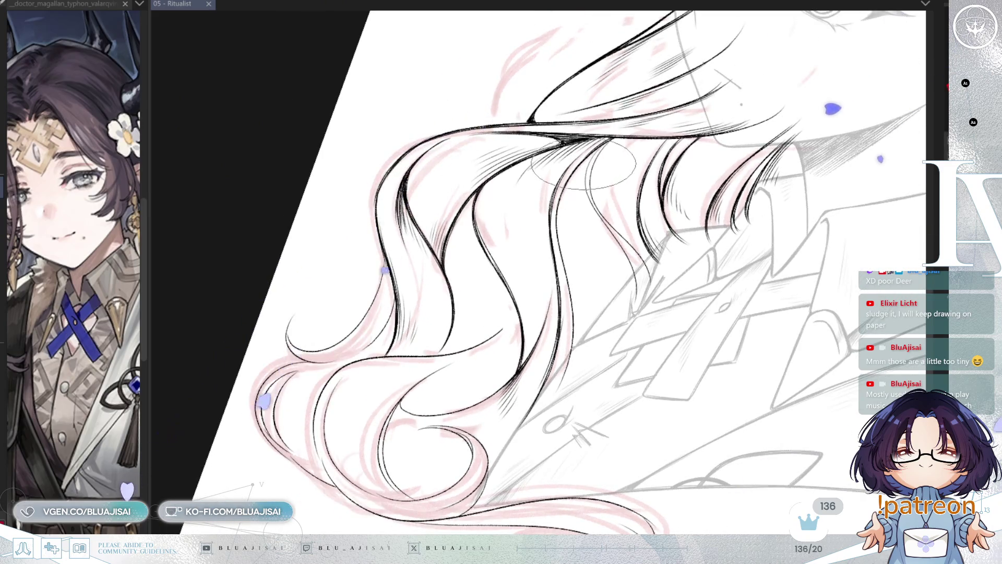
- Hatch along the lower hair curls, then level the rotation and pan down to continue
drag(583, 164, 568, 194)
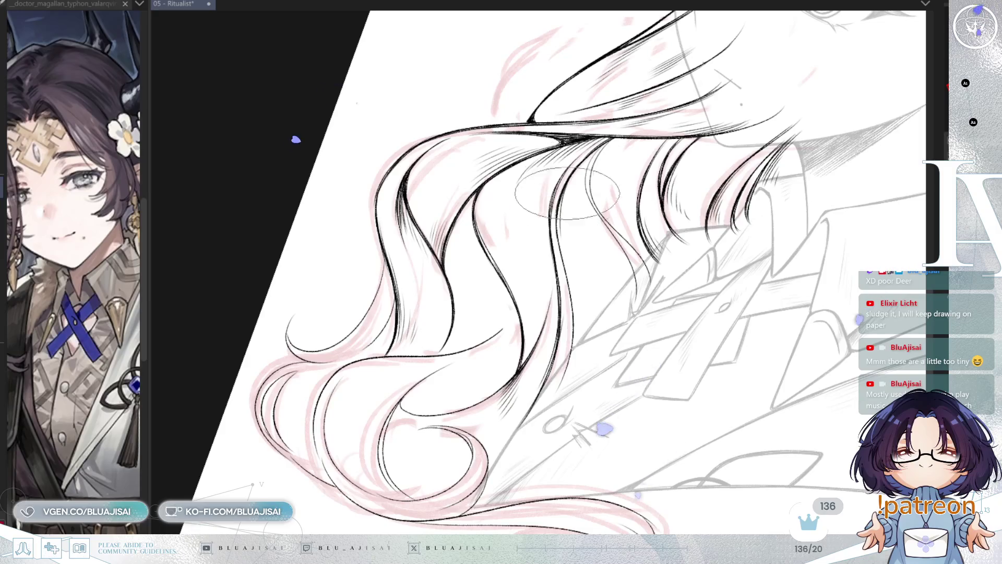
drag(574, 230, 583, 238)
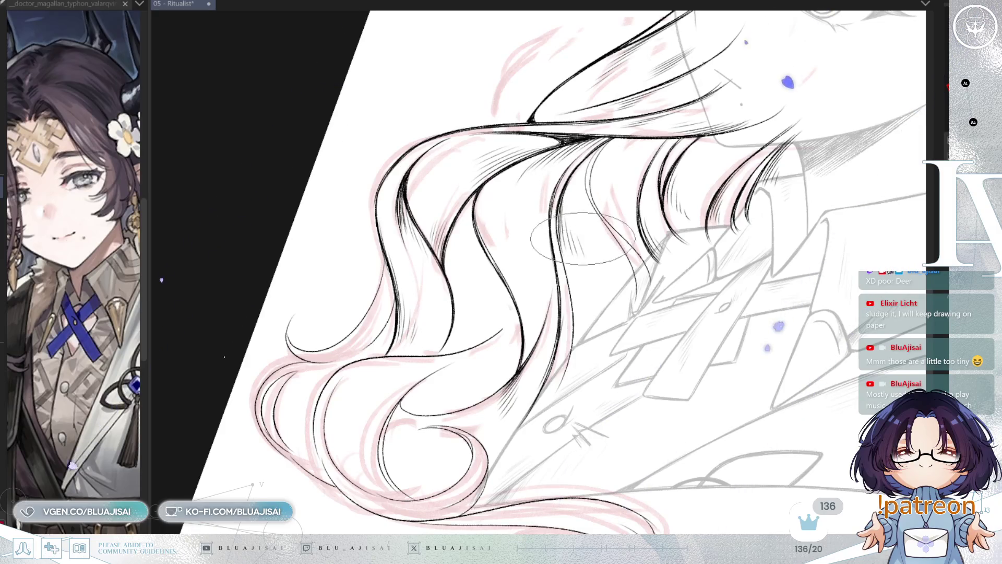
key(minus)
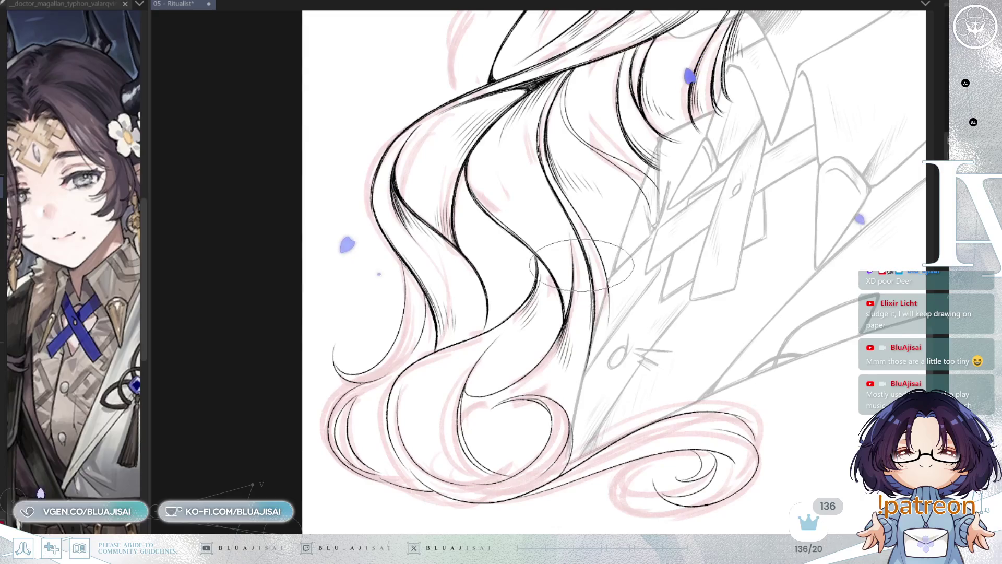
drag(591, 292, 603, 246)
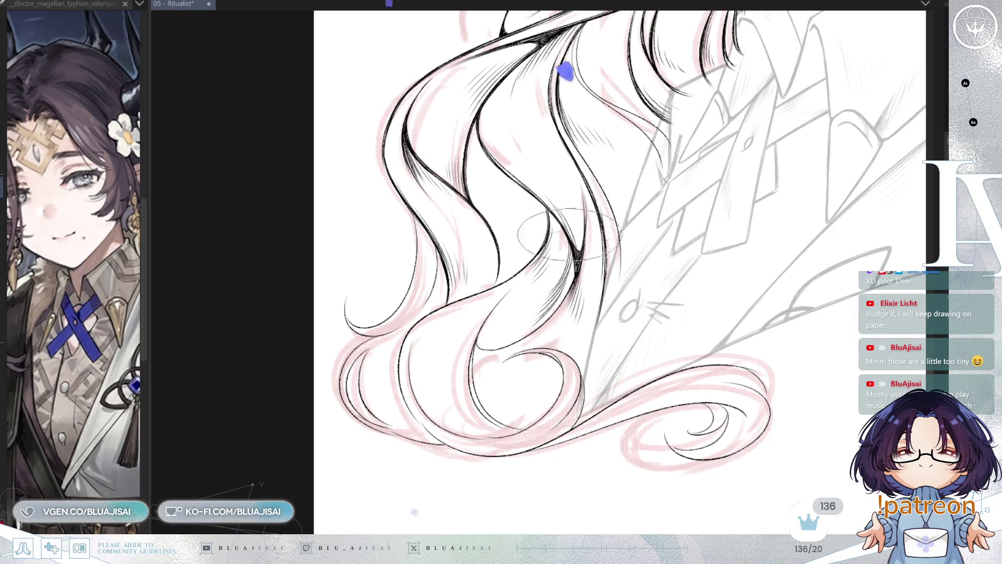
scroll(582, 221, down, 1)
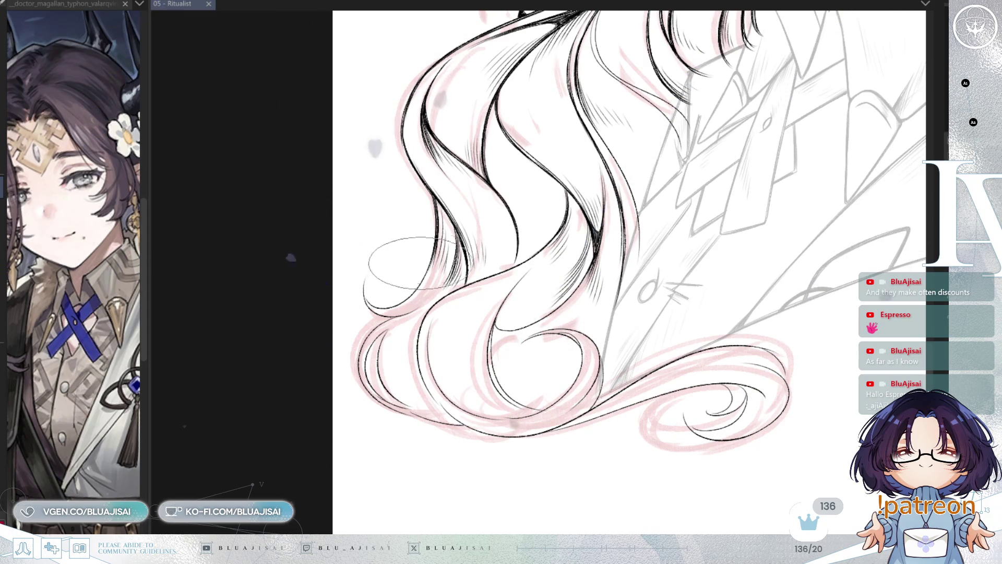
scroll(411, 263, up, 2)
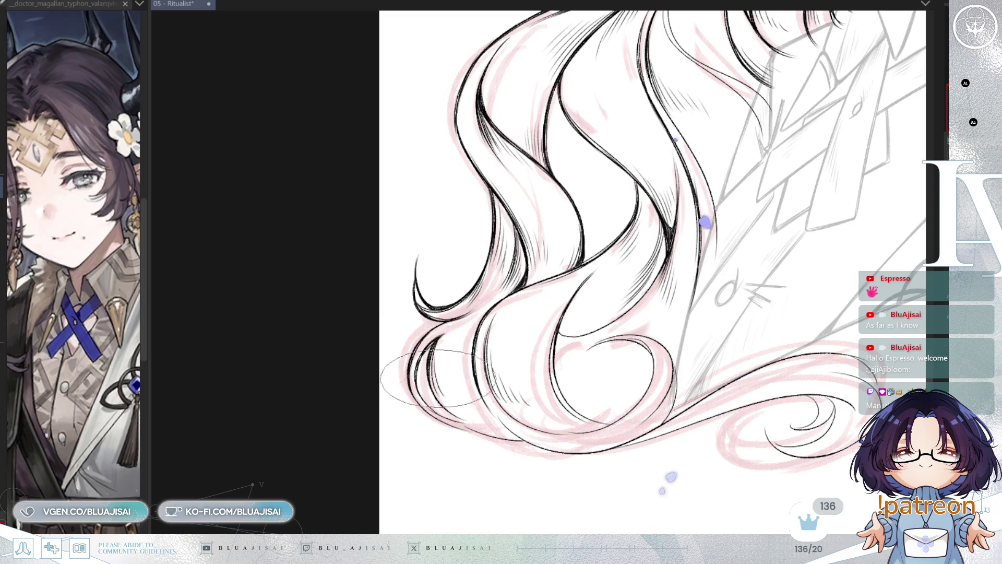
- Turn the view clockwise to hatch the lower curls, then rotate it back toward level
key(asciicircum)
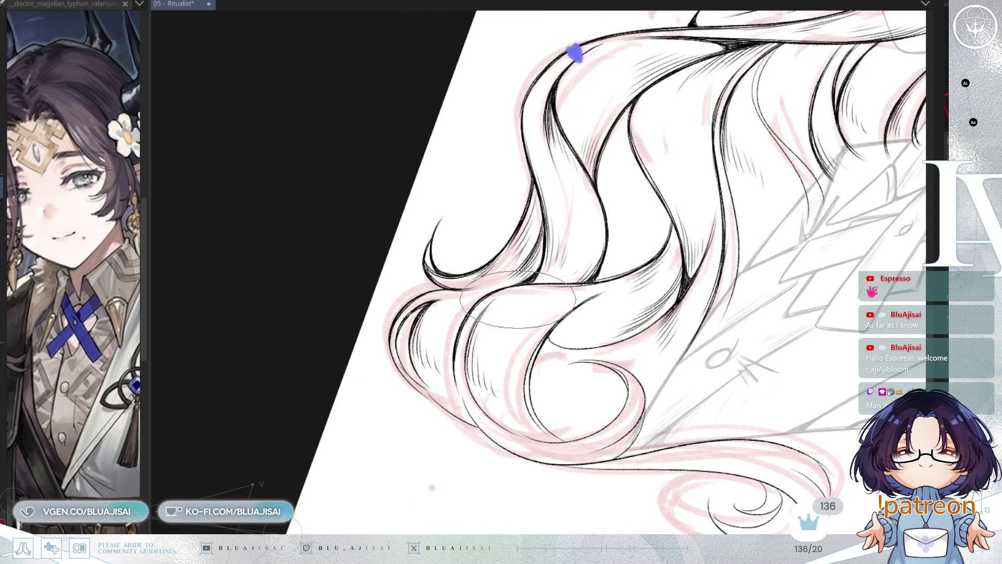
key(asciicircum)
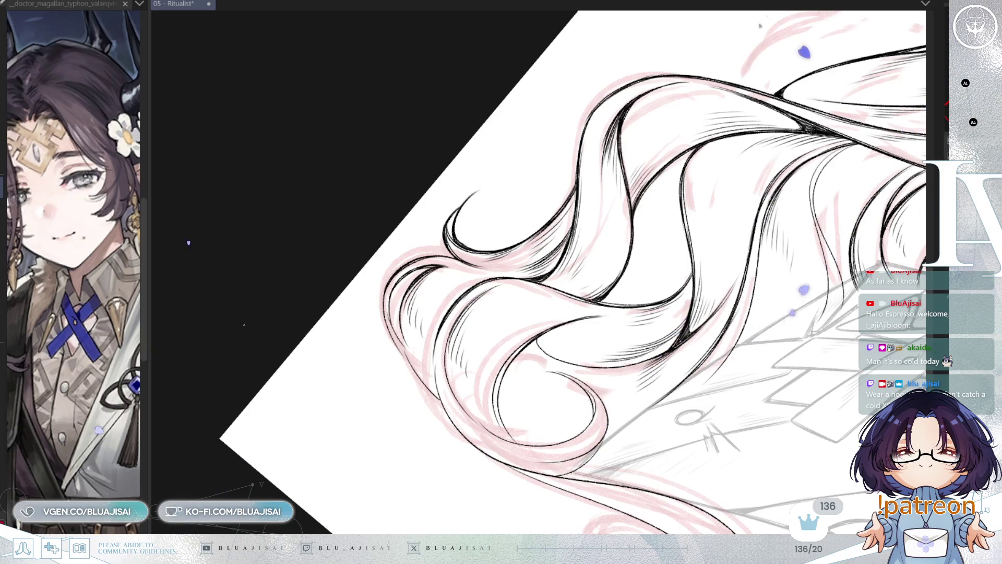
mouse_move(366, 198)
mouse_down()
mouse_move(407, 161)
mouse_move(504, 110)
mouse_move(493, 152)
mouse_up()
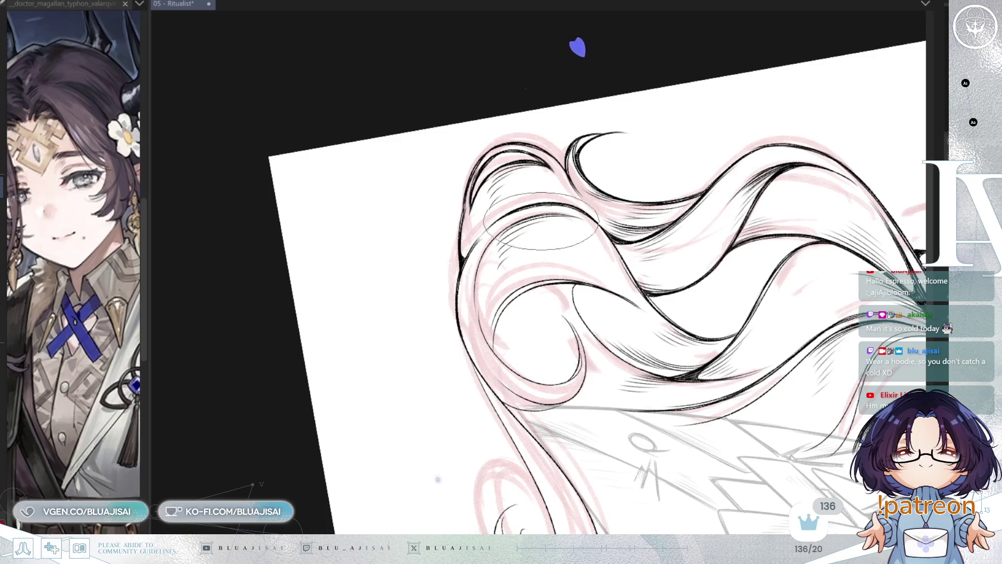
- Reset, then repeatedly turn the canvas to comfortable angles while inking the upper hair strands
key(5)
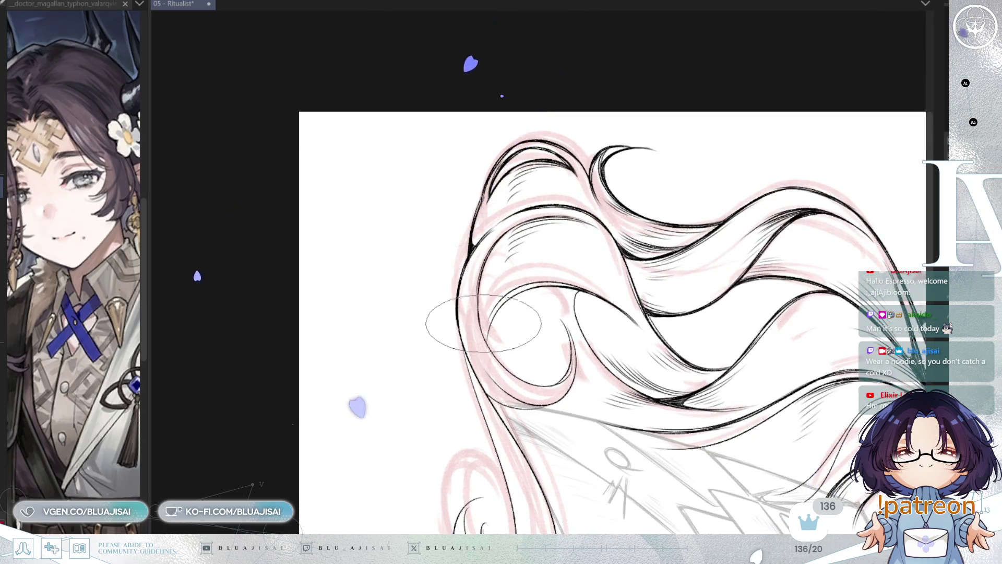
key(6)
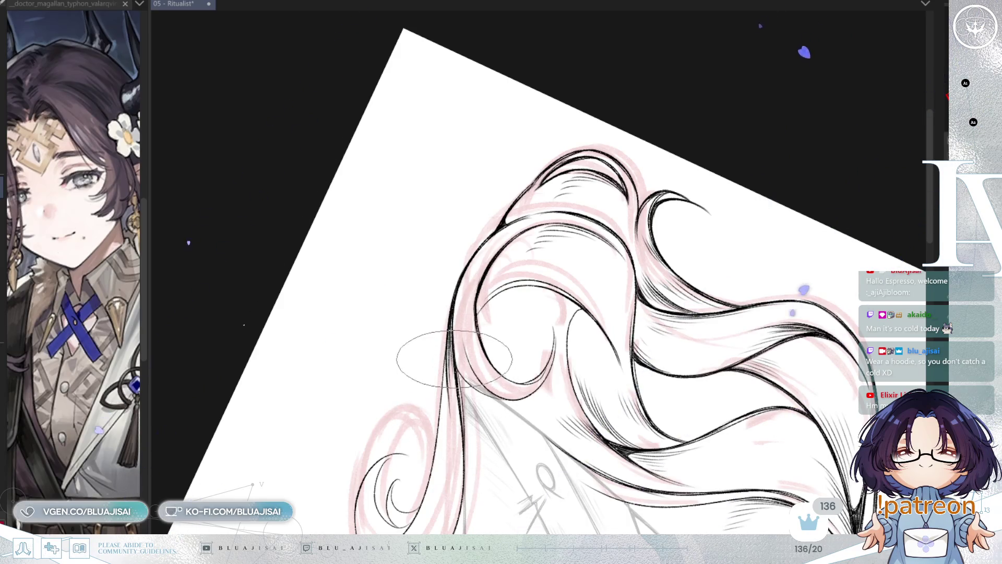
key(minus)
key(minus)
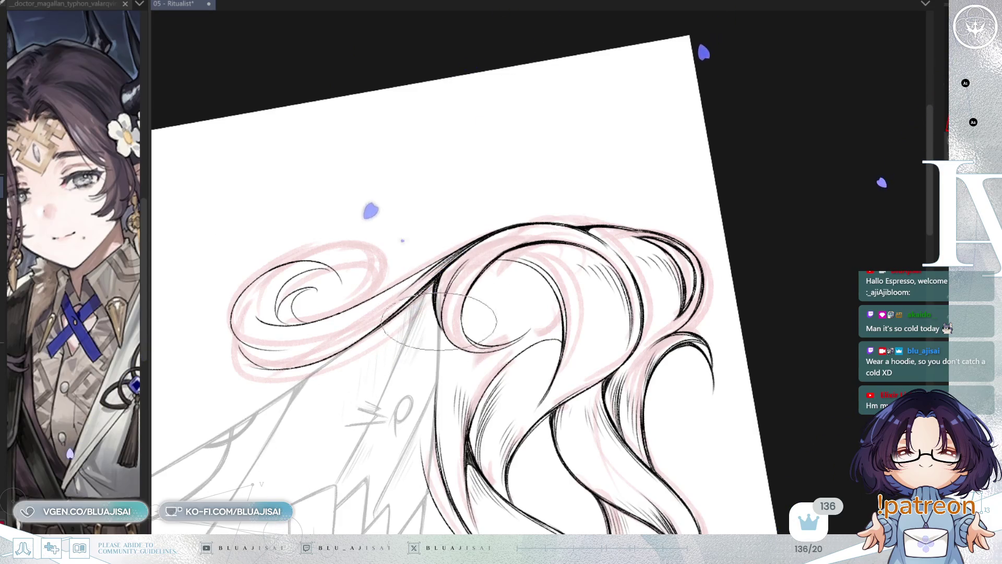
key(minus)
key(minus)
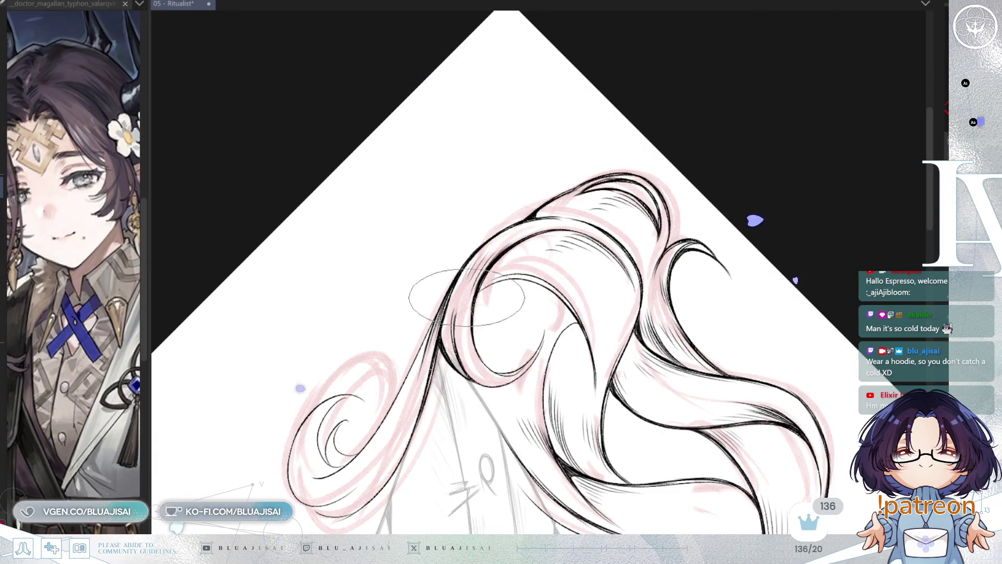
key(minus)
key(minus)
key(minus)
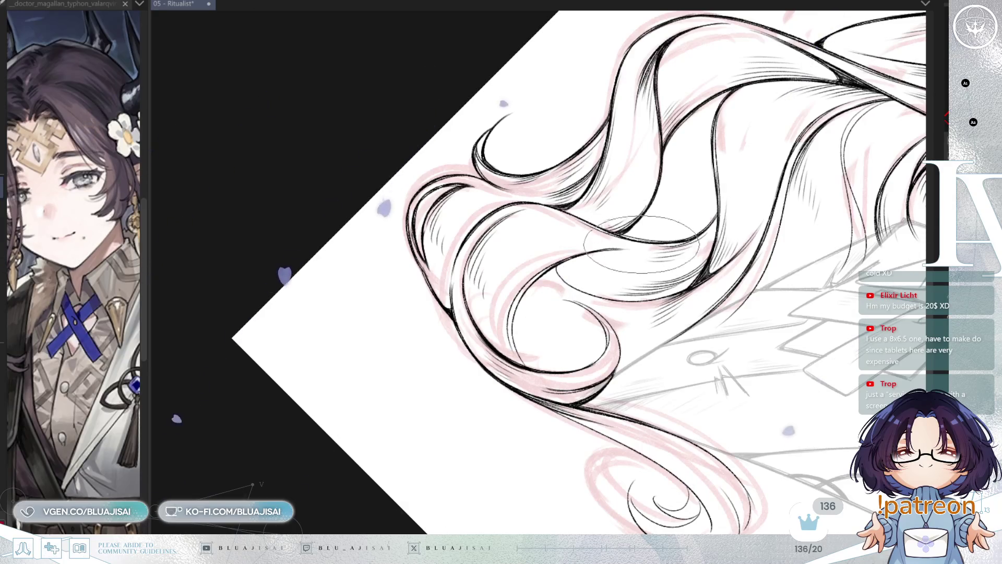
key(minus)
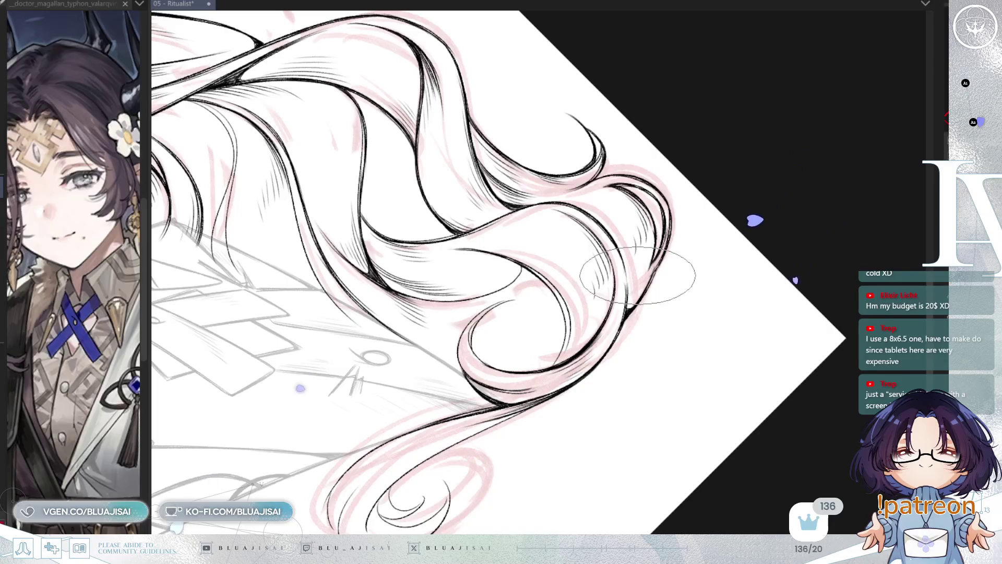
- Rotate and pan to set the lower curls and spiral tip upright for inking
key(minus)
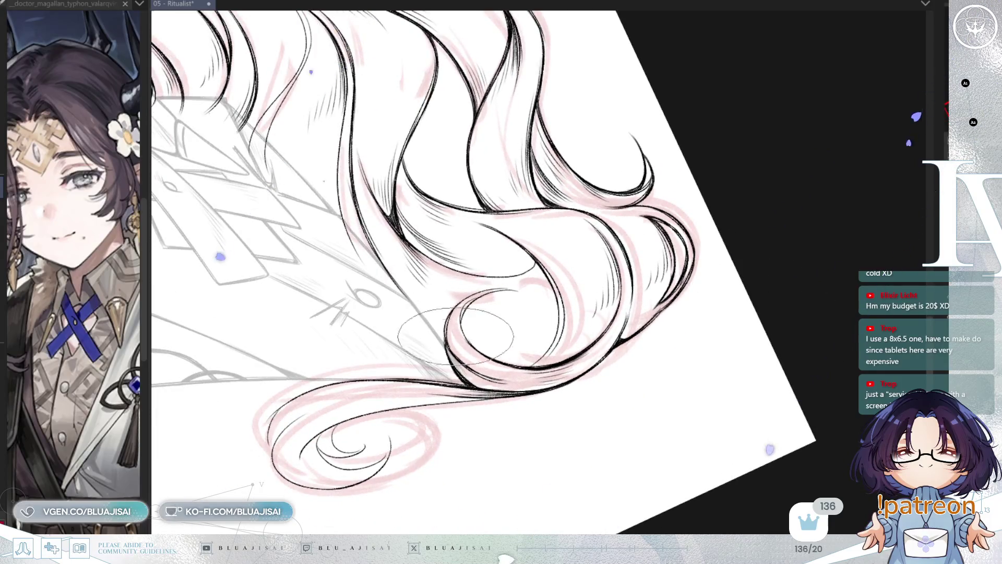
key(asciicircum)
key(asciicircum)
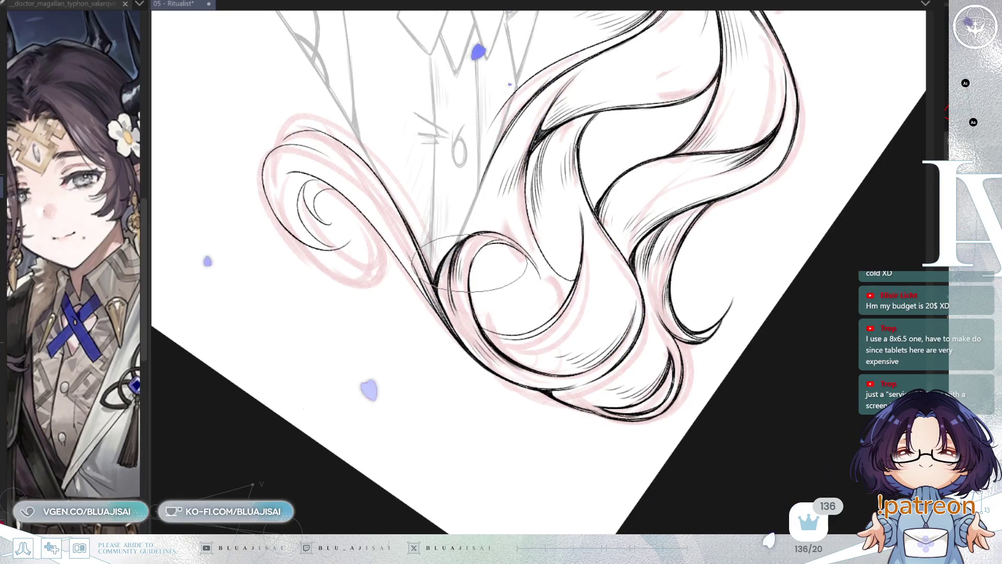
key(minus)
key(minus)
key(minus)
key(minus)
key(minus)
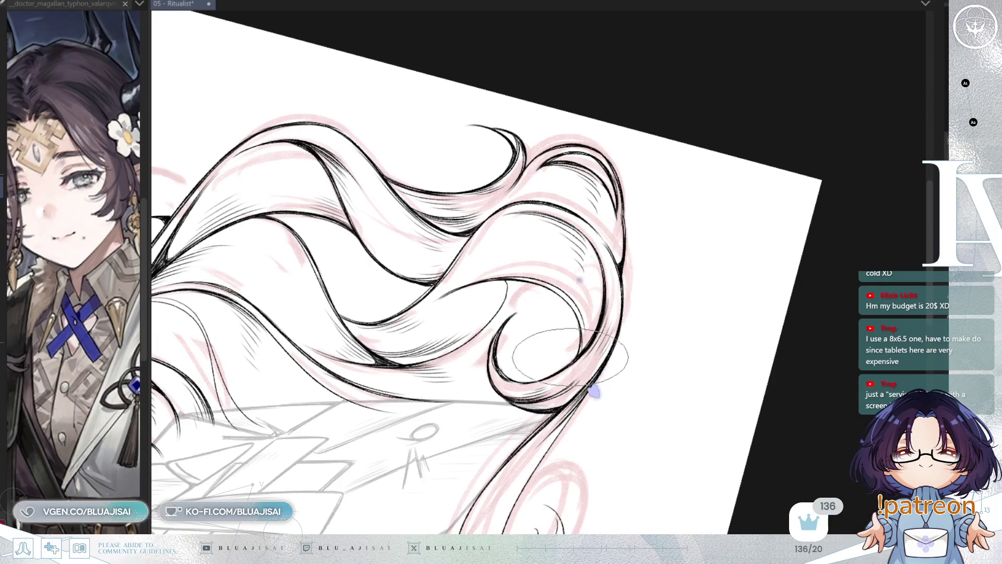
drag(603, 311, 537, 271)
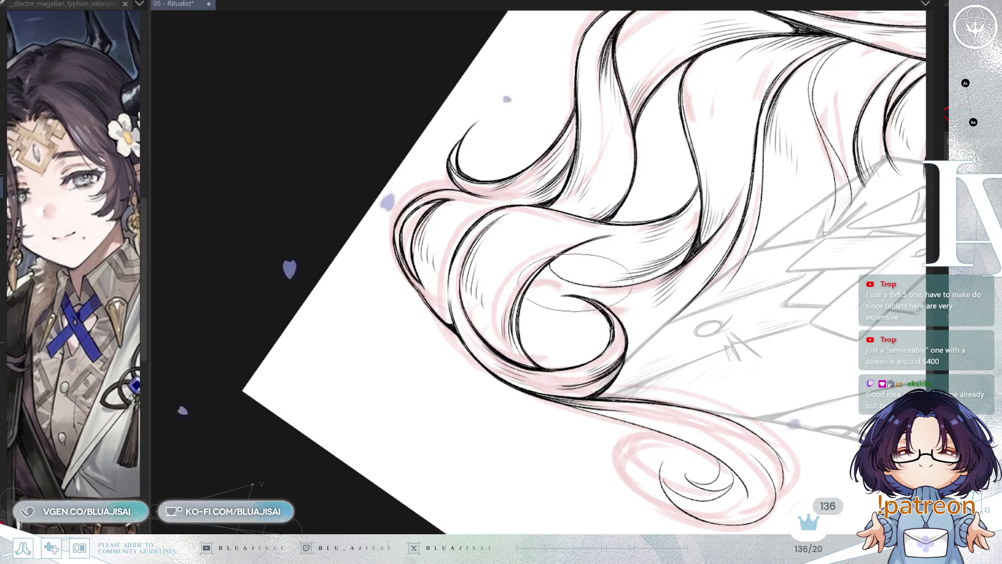
drag(574, 283, 519, 272)
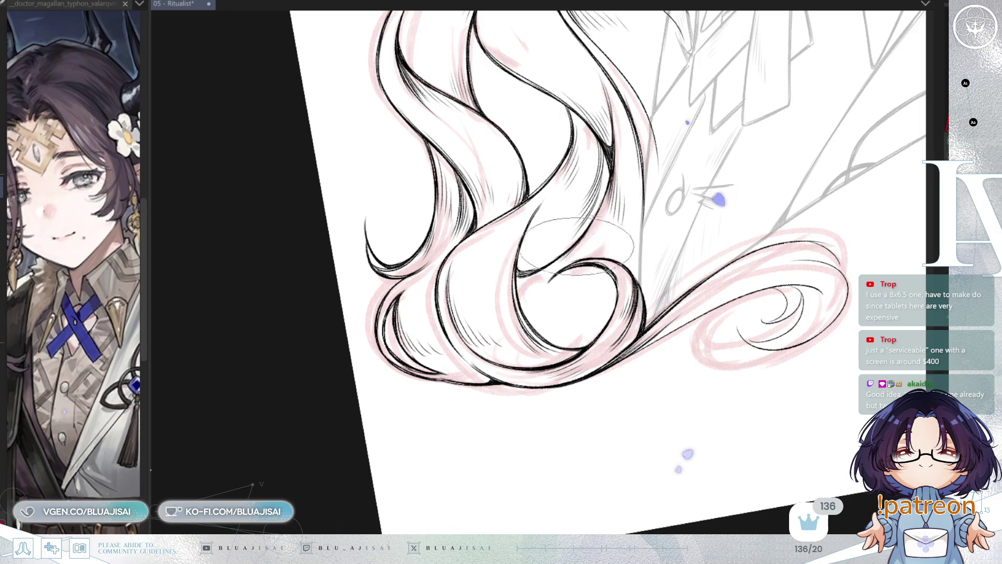
drag(548, 249, 537, 300)
key(End)
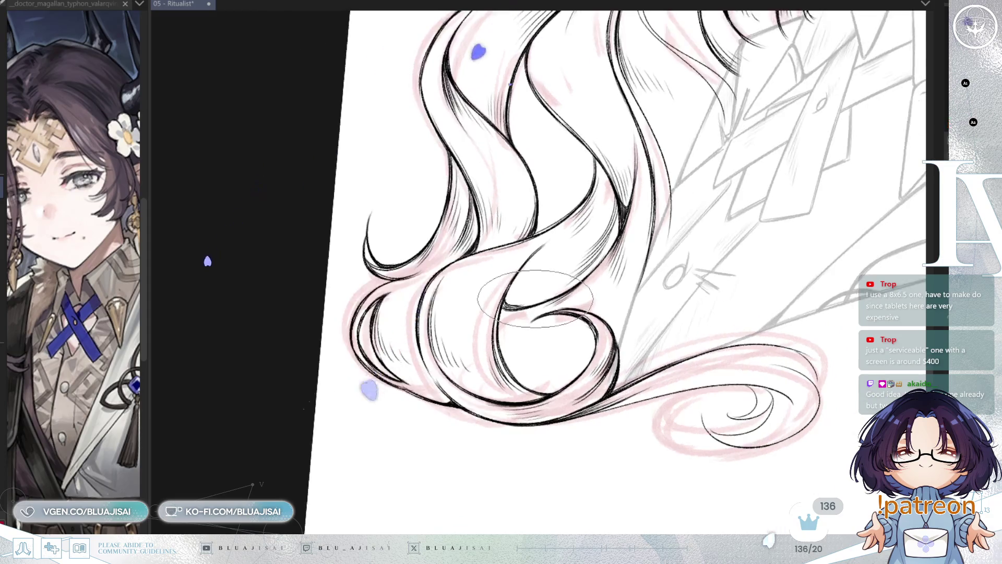
- Bring the hair near the face and collar into view, then save the Ritualist file
key(End)
key(Page_Up)
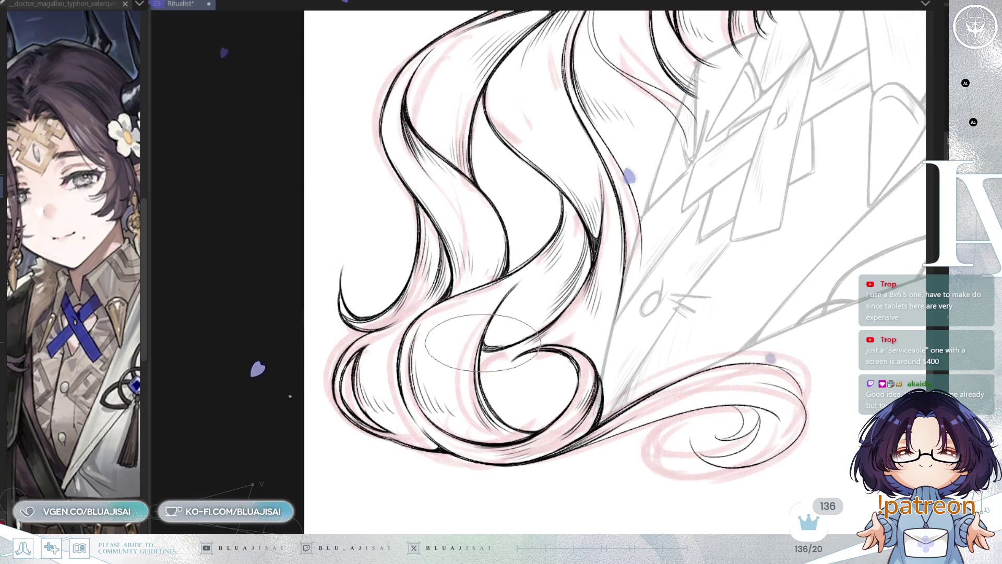
key(Delete)
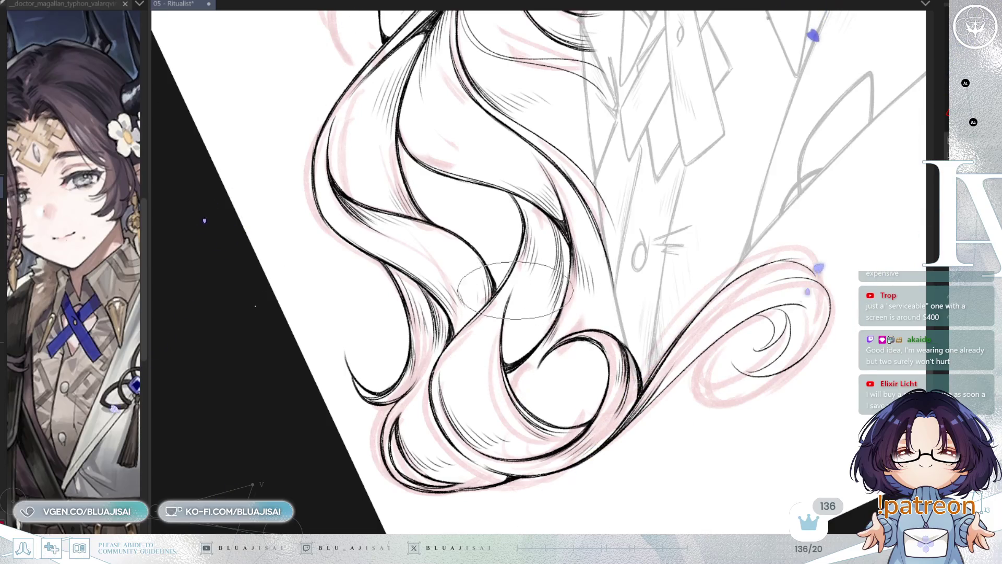
mouse_move(532, 342)
mouse_down()
mouse_move(590, 409)
mouse_move(543, 349)
mouse_up()
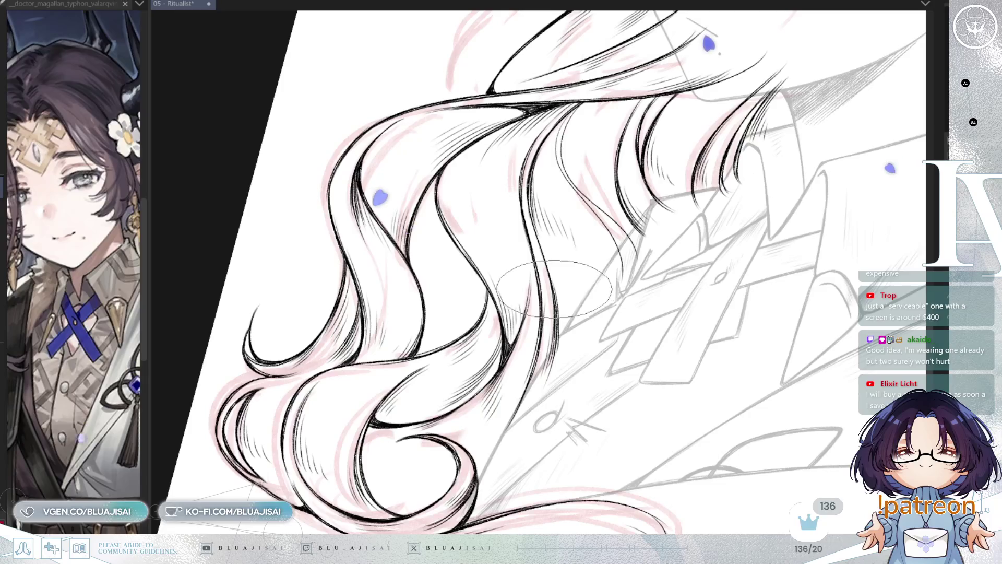
mouse_move(558, 321)
mouse_down()
mouse_move(496, 285)
mouse_move(509, 209)
mouse_up()
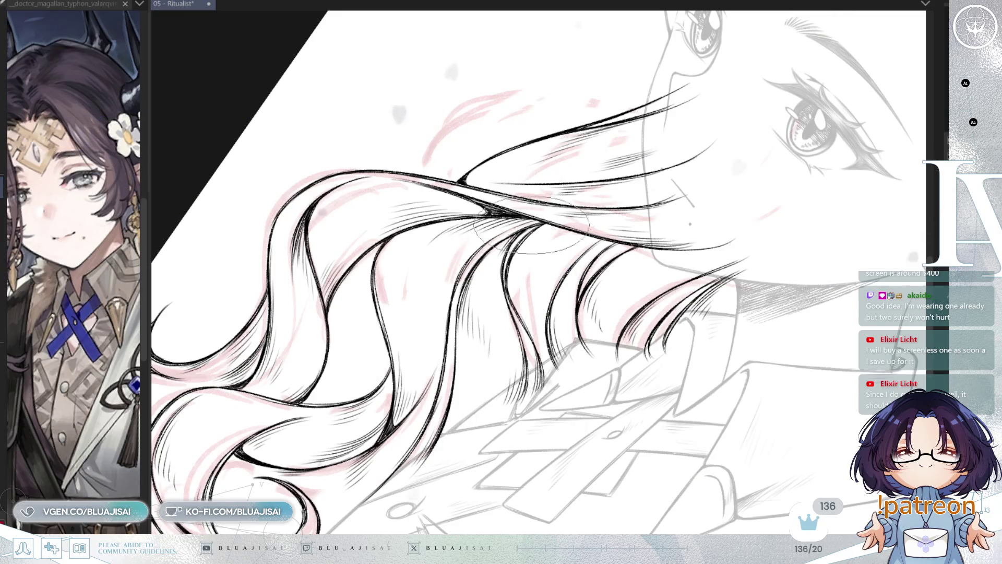
key(ctrl+s)
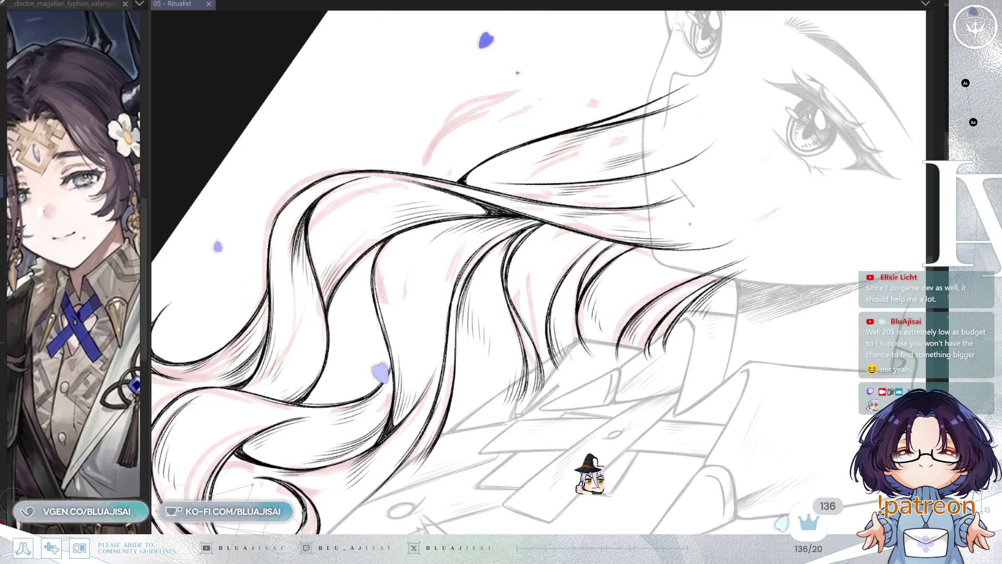
- Turn and zoom the view across the lower hair and grey shirt sketch to inspect the lineart
drag(574, 156, 628, 97)
scroll(470, 339, down, 2)
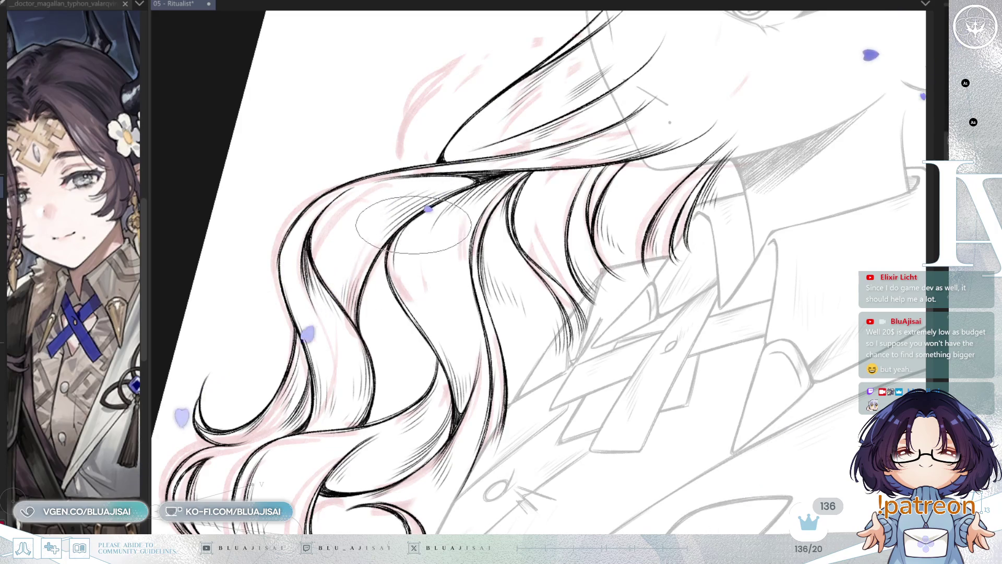
scroll(469, 282, right, 2)
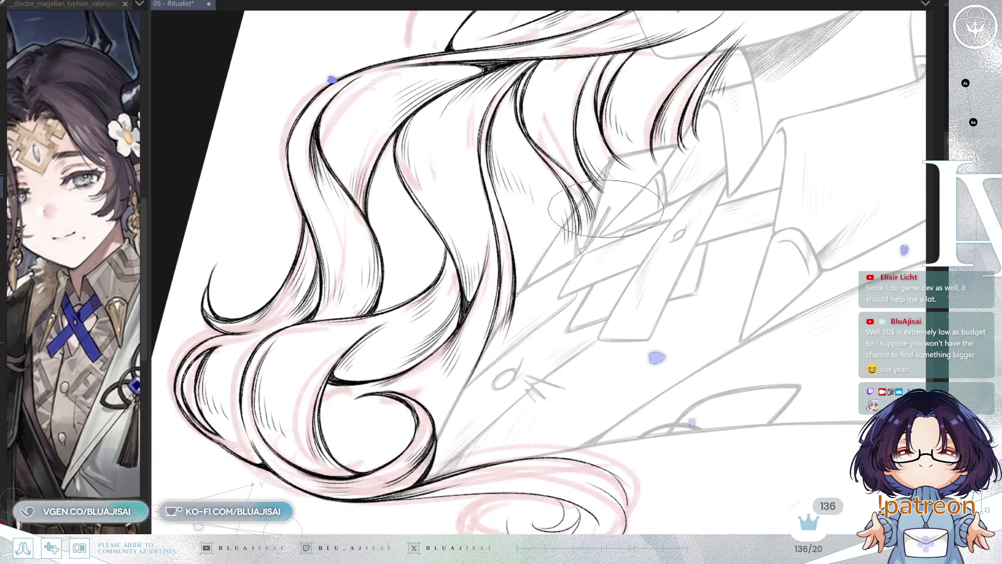
scroll(548, 300, up, 1)
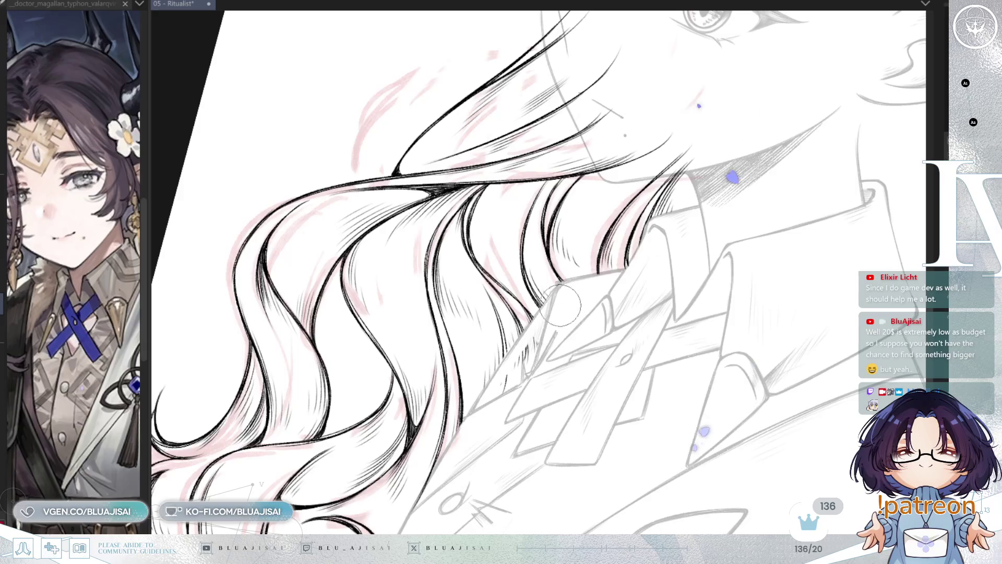
scroll(494, 425, down, 3)
scroll(506, 386, up, 3)
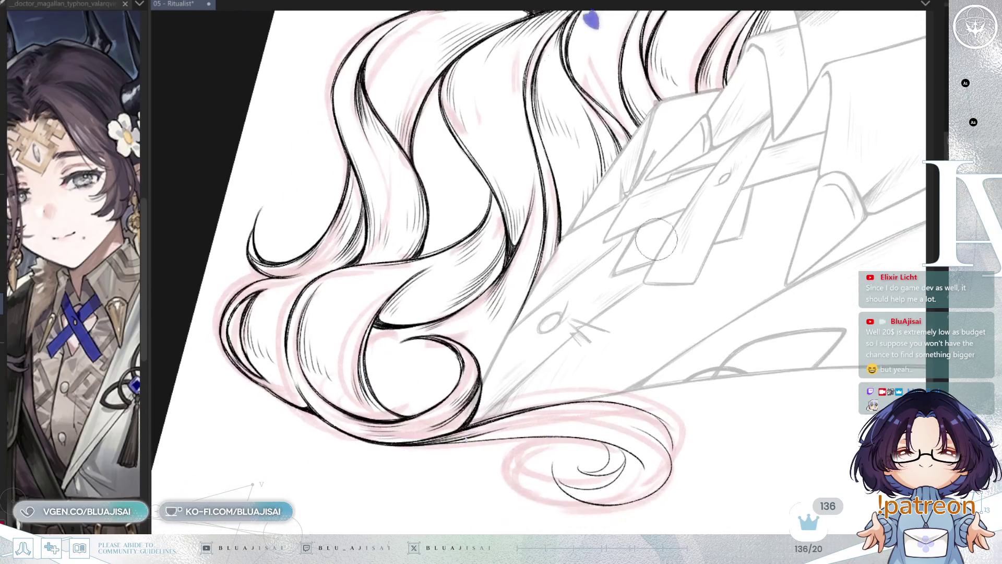
scroll(730, 228, up, 4)
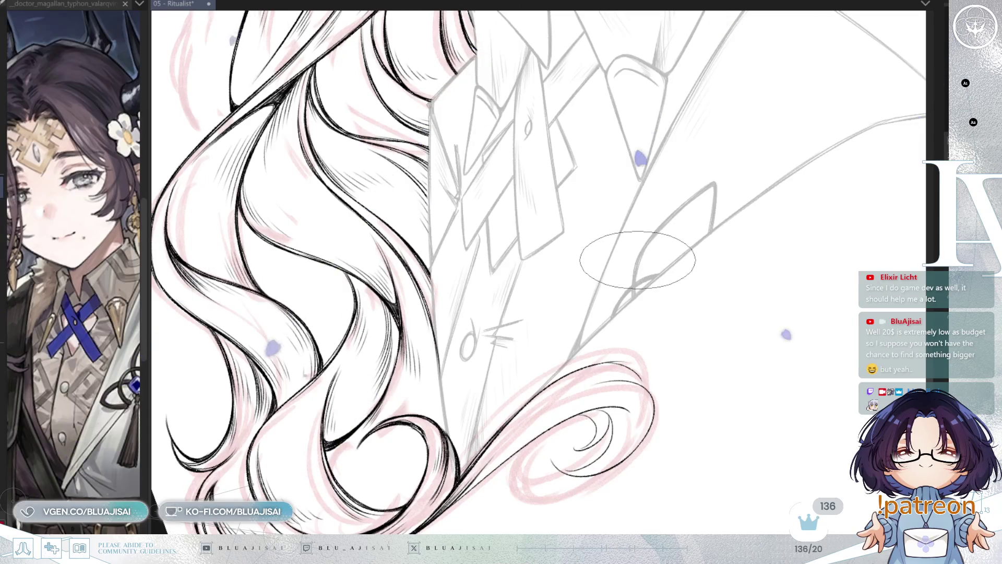
scroll(636, 261, up, 2)
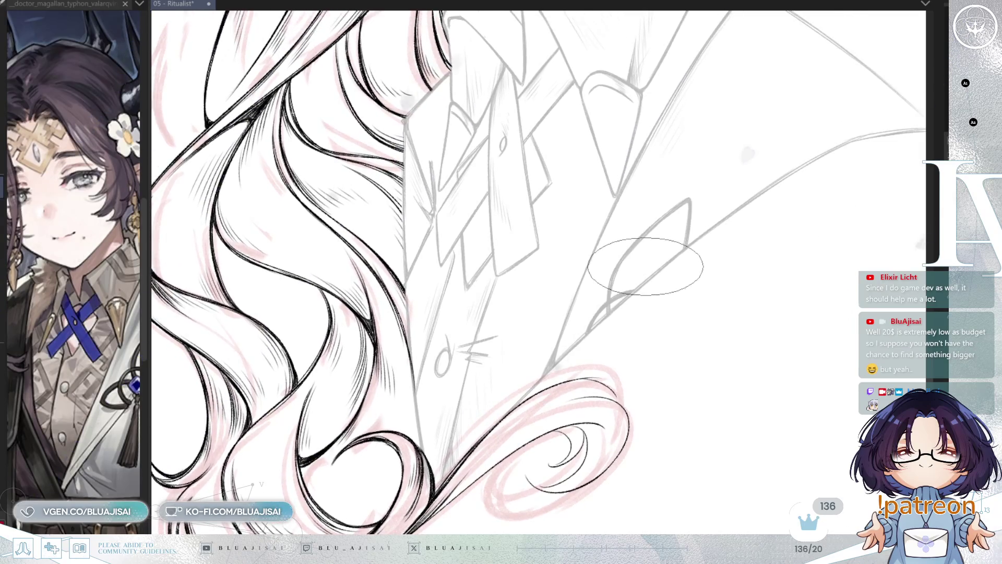
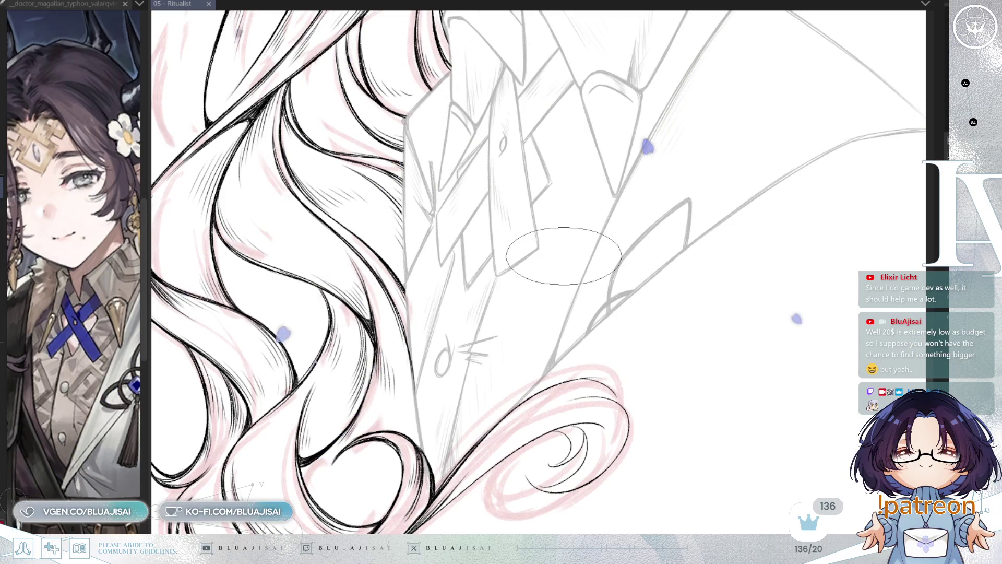
- Ink the lower wavy hair curls, mirroring and rotating the view to check them, then move toward the face
mouse_move(538, 360)
mouse_down()
mouse_move(528, 335)
mouse_move(545, 272)
mouse_move(534, 295)
mouse_move(553, 279)
mouse_move(467, 373)
mouse_move(548, 285)
mouse_up()
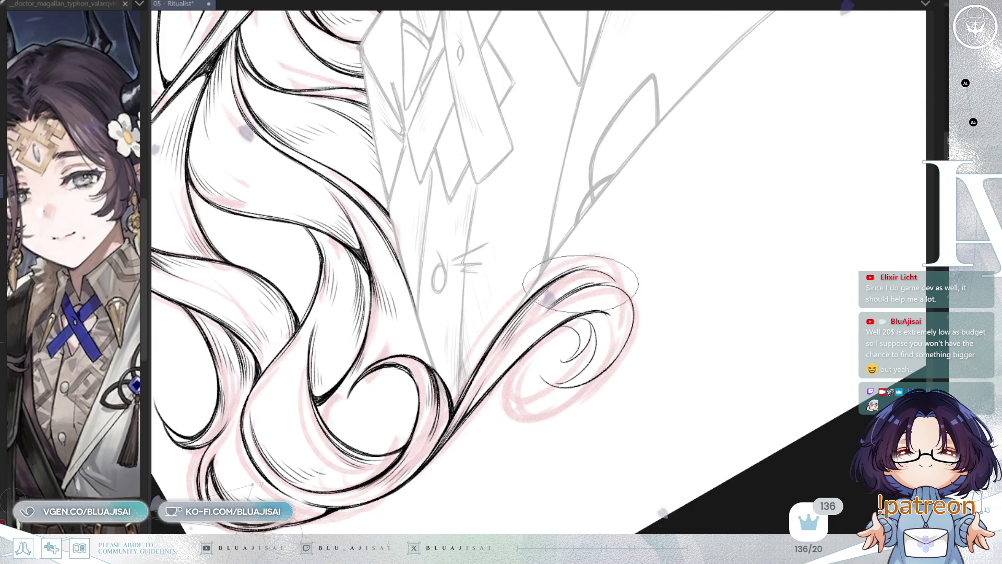
key(m)
drag(616, 263, 479, 360)
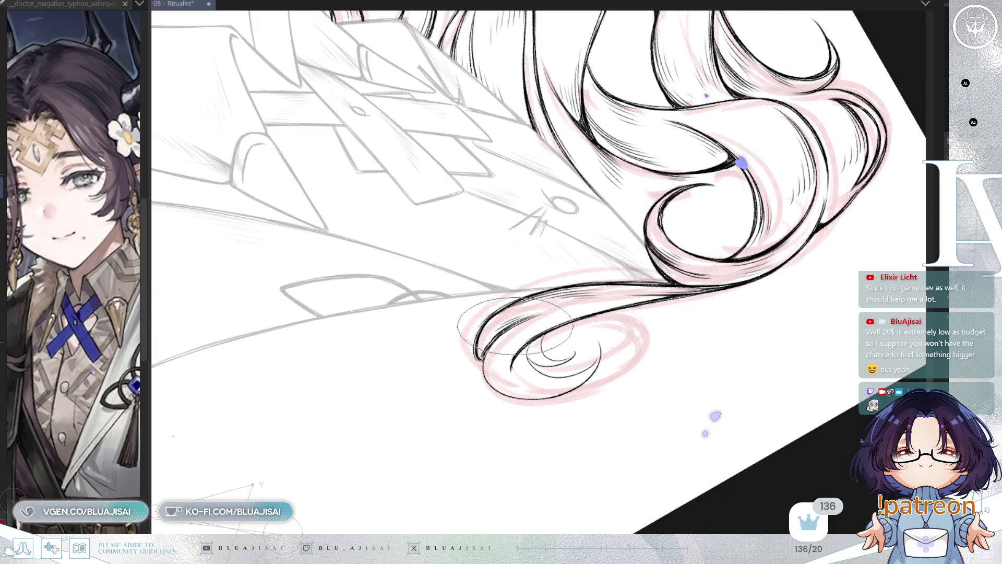
key(minus)
key(minus)
key(minus)
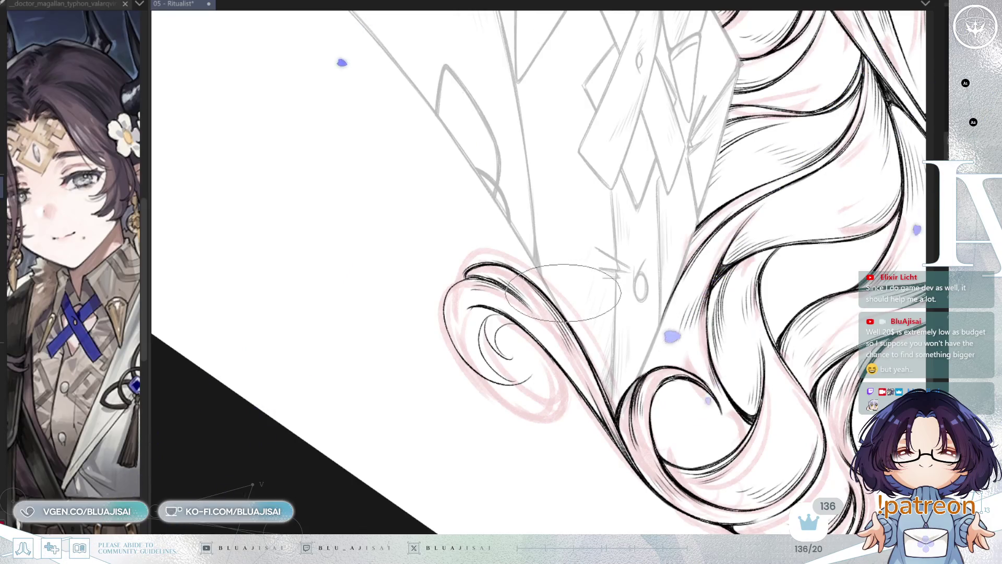
mouse_move(563, 293)
mouse_down()
mouse_move(601, 291)
mouse_move(527, 251)
mouse_move(533, 233)
mouse_up()
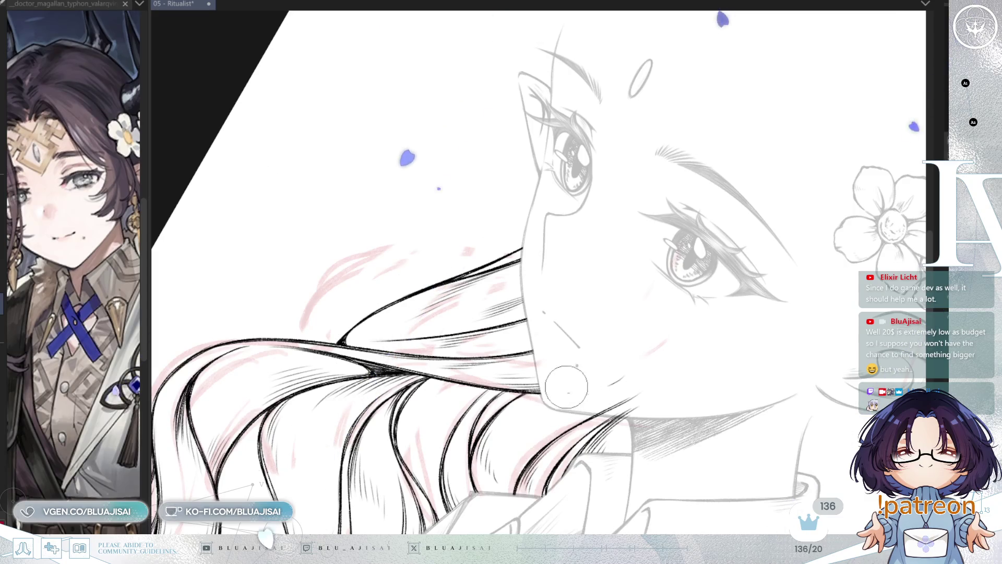
key(minus)
key(minus)
scroll(655, 321, down, 3)
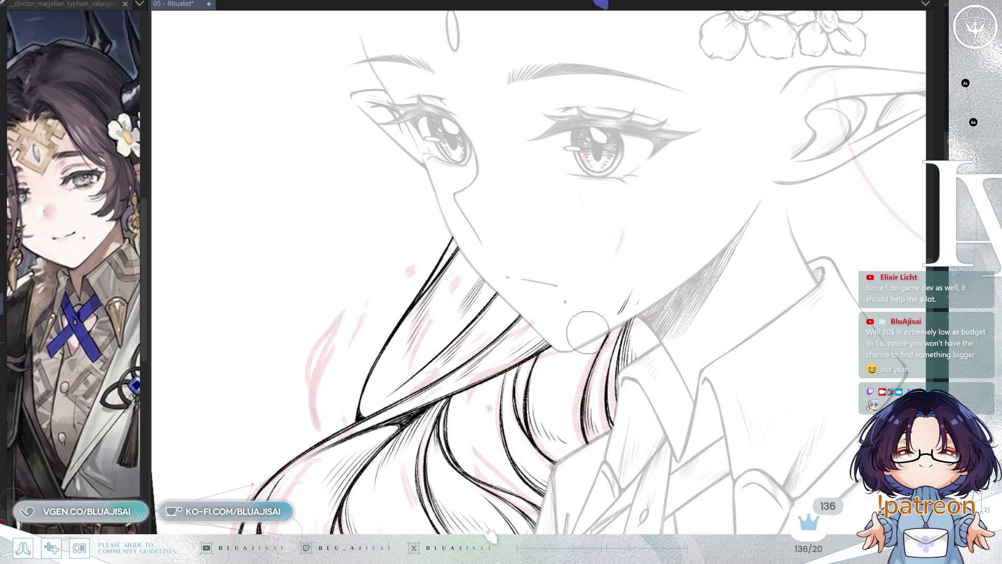
key(ctrl+minus)
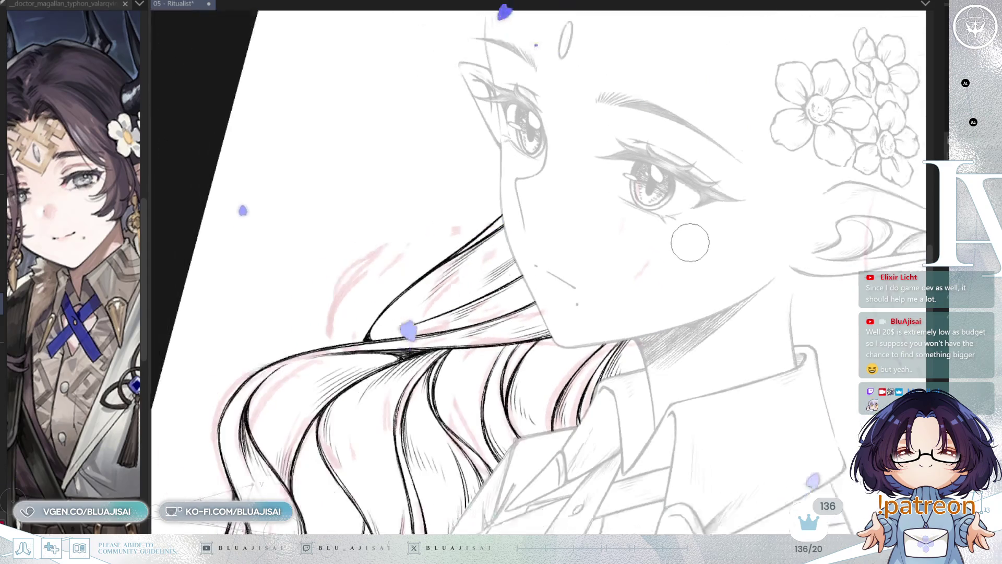
key(asciicircum)
key(ctrl+minus)
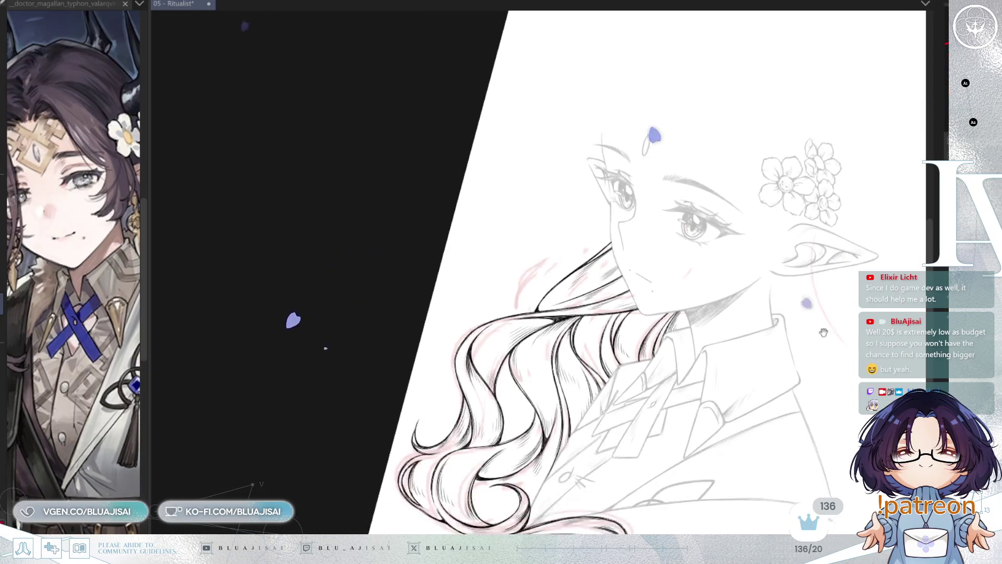
key(minus)
key(minus)
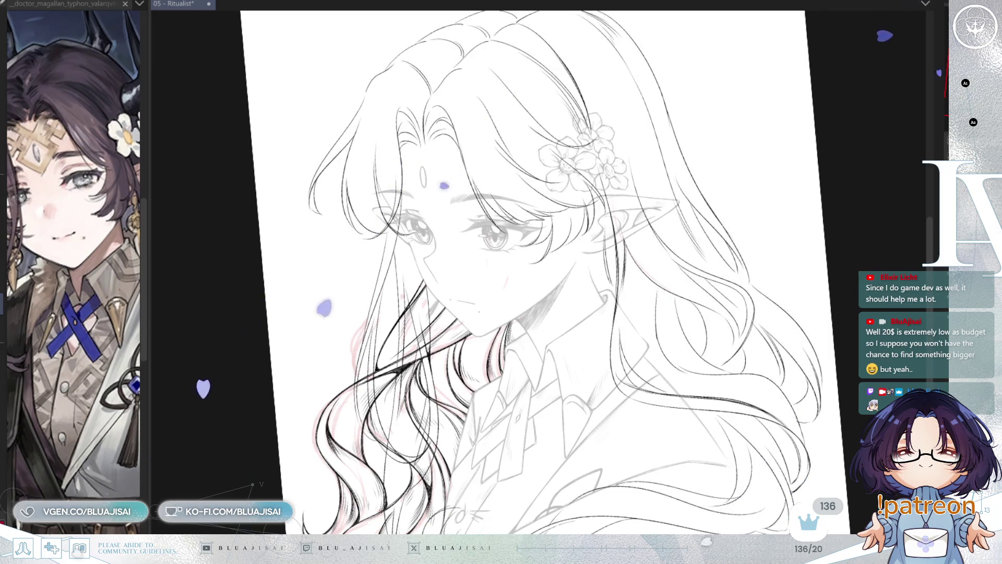
key(minus)
drag(548, 271, 587, 341)
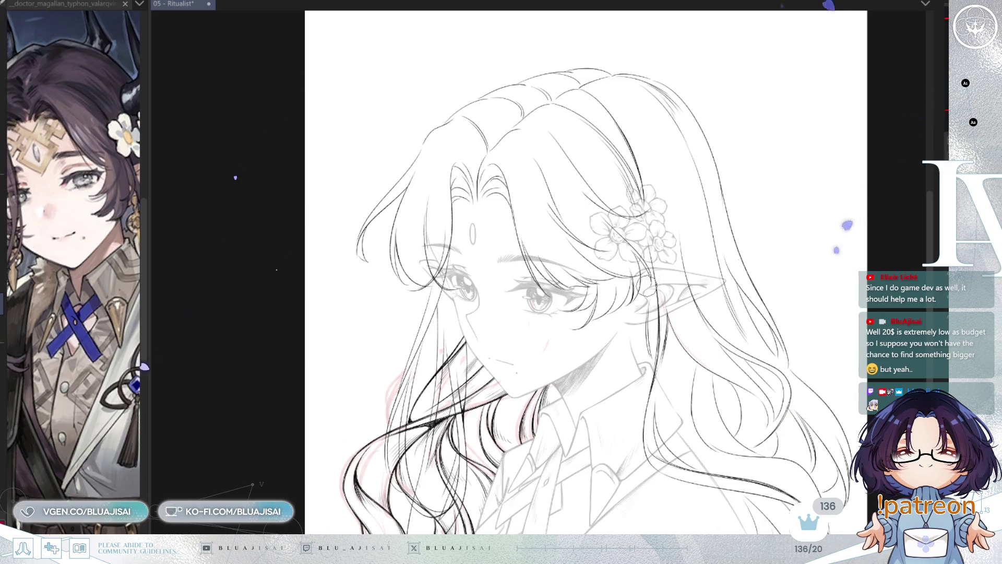
key(ctrl+plus)
key(ctrl+plus)
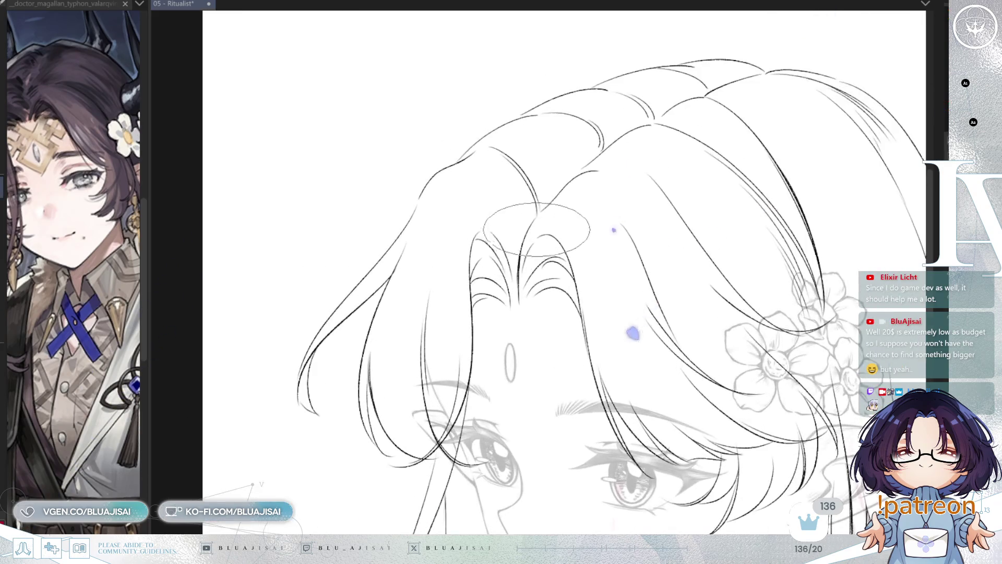
- Ink the center-part bangs over the forehead, mirroring and tilting the view between strokes
mouse_move(522, 259)
mouse_down()
mouse_move(522, 245)
mouse_move(522, 289)
mouse_move(542, 260)
mouse_move(533, 290)
mouse_move(543, 239)
mouse_move(641, 175)
mouse_move(522, 235)
mouse_move(494, 322)
mouse_move(490, 274)
mouse_move(655, 255)
mouse_move(646, 291)
mouse_up()
key(h)
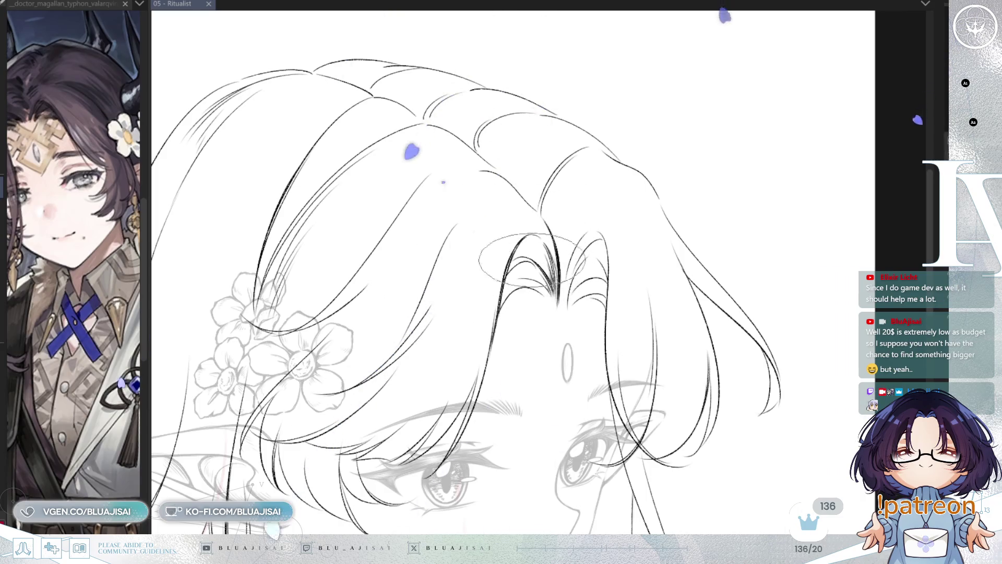
drag(506, 296, 523, 245)
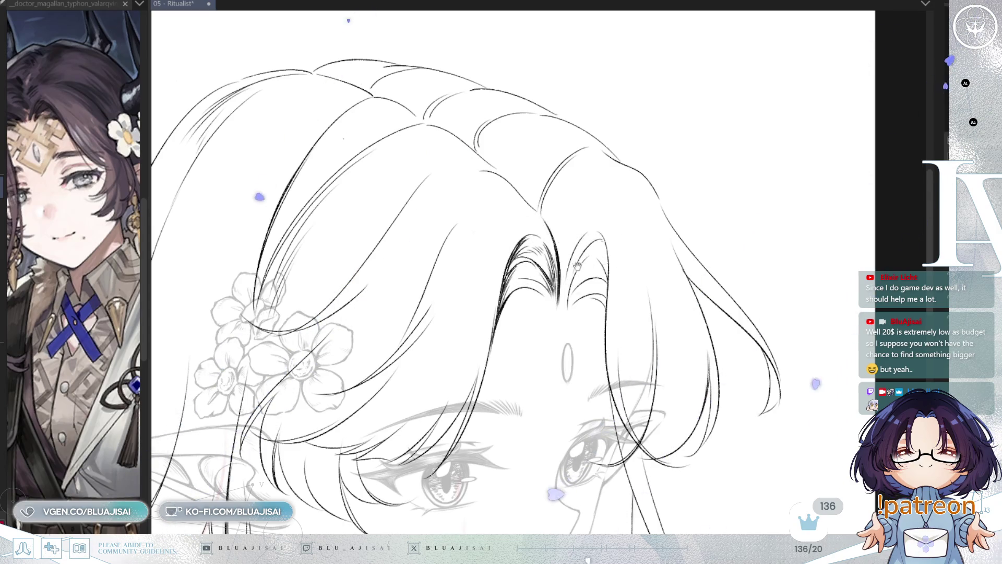
key(Tab)
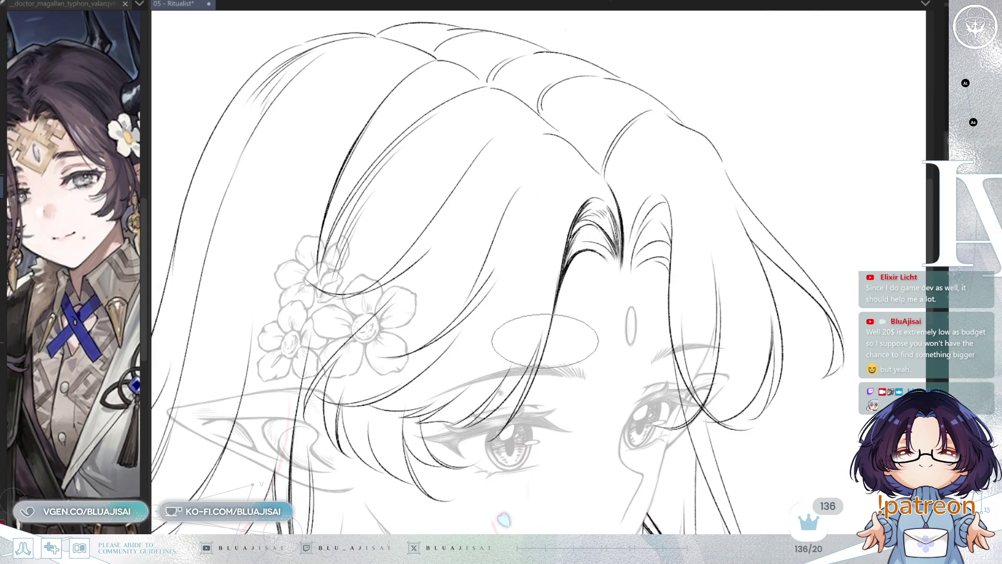
key(h)
key(asciicircum)
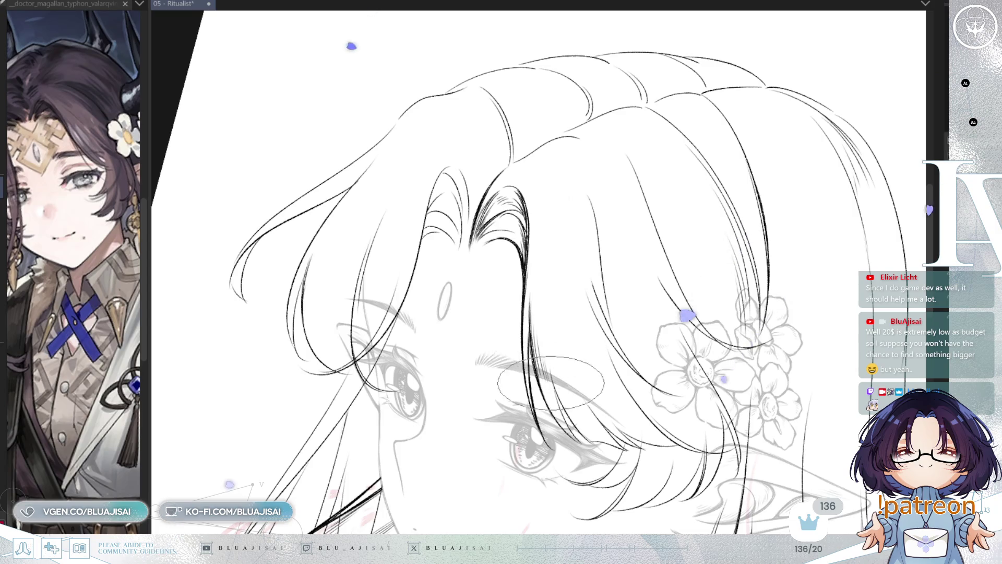
key(asciicircum)
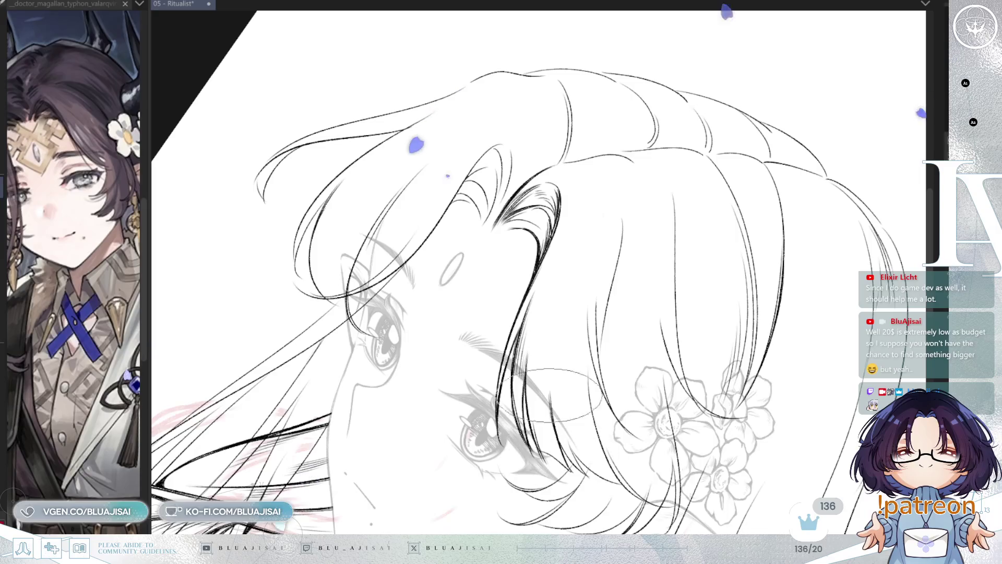
- Ink the first front strands below the fringe, mirroring and rotating the view while tracing
drag(568, 361, 582, 297)
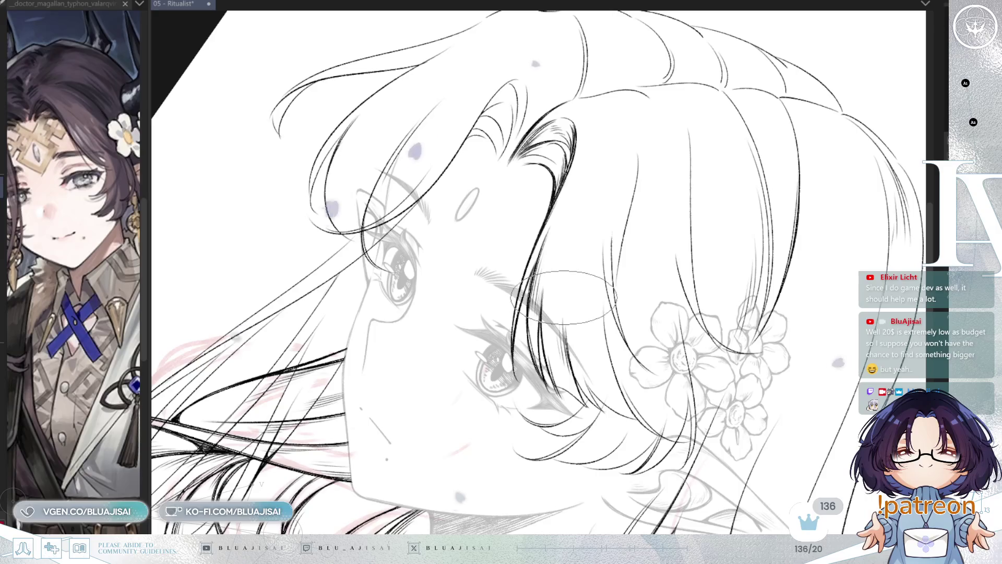
scroll(563, 306, down, 3)
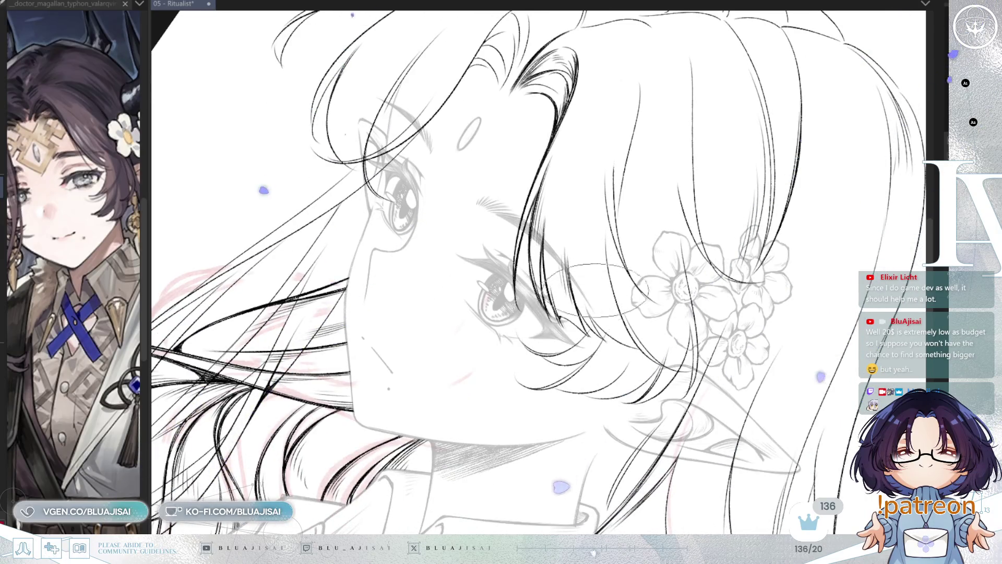
key(h)
key(minus)
key(minus)
key(minus)
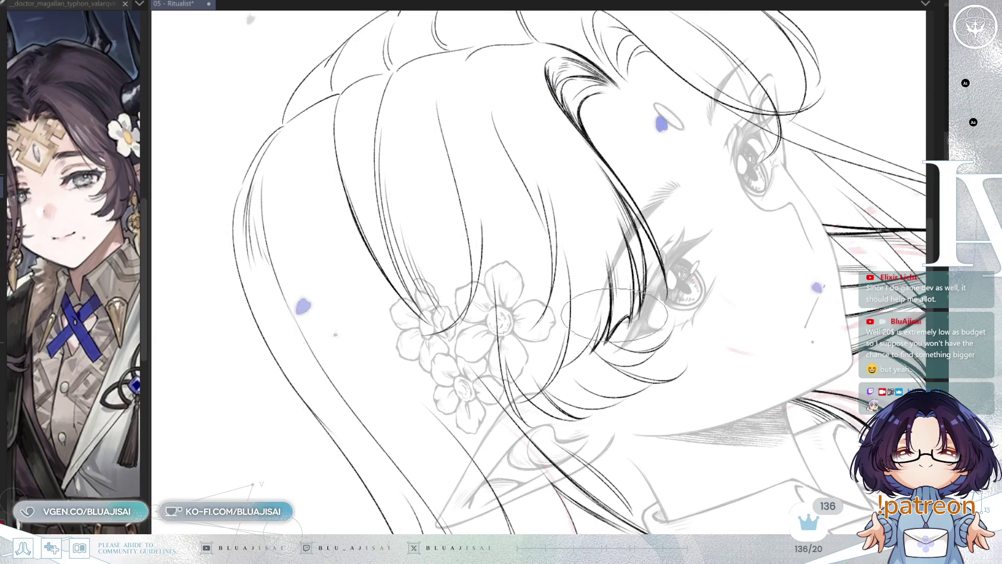
key(h)
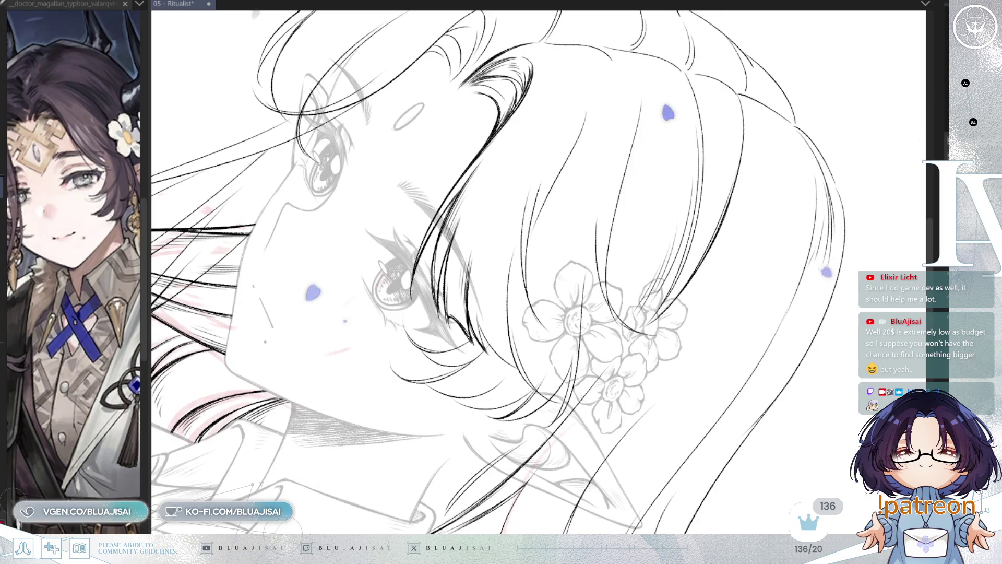
- Trace the bangs sweeping past the eye toward the flower cluster, rotating the view as needed
drag(576, 91, 592, 157)
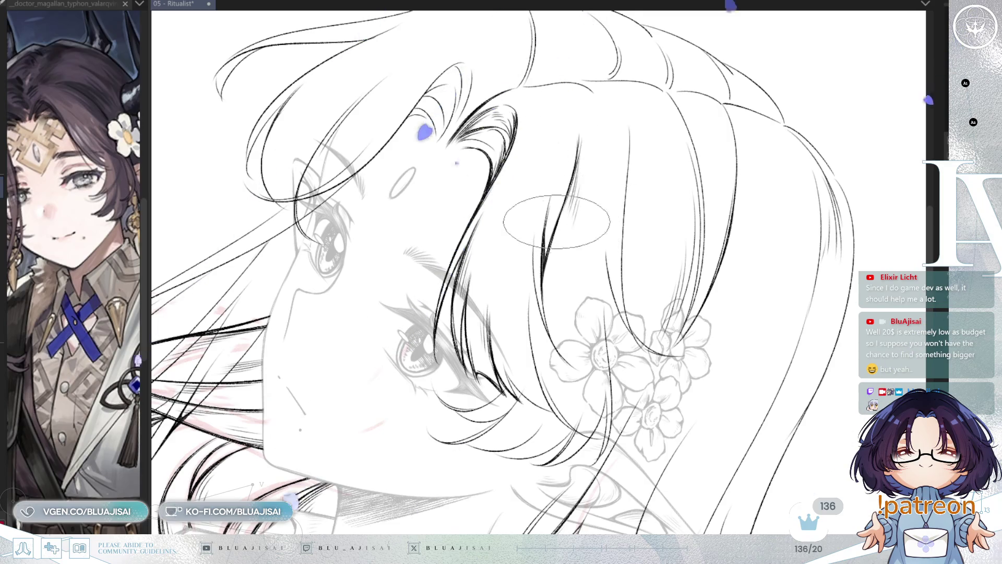
scroll(554, 224, down, 1)
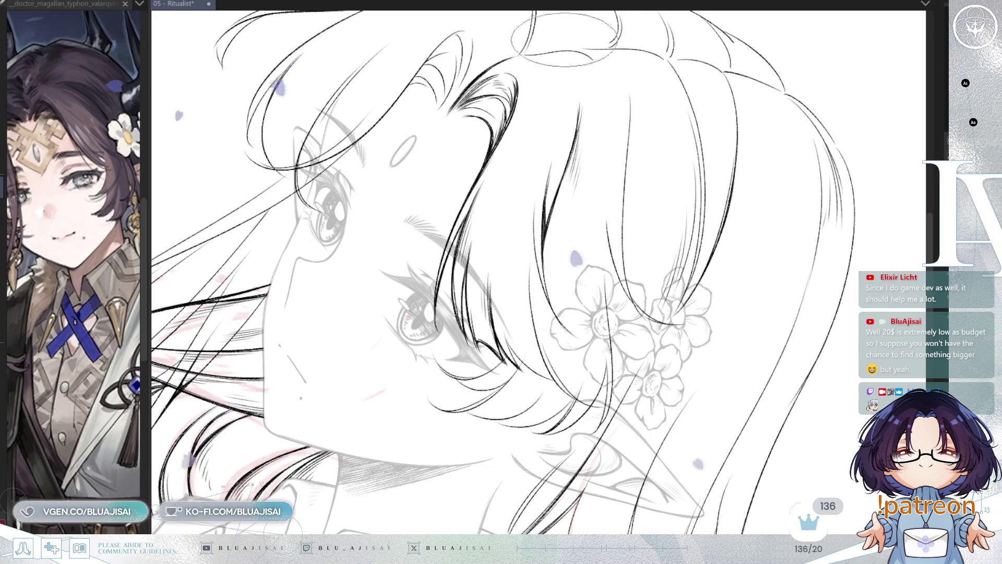
key(asciicircum)
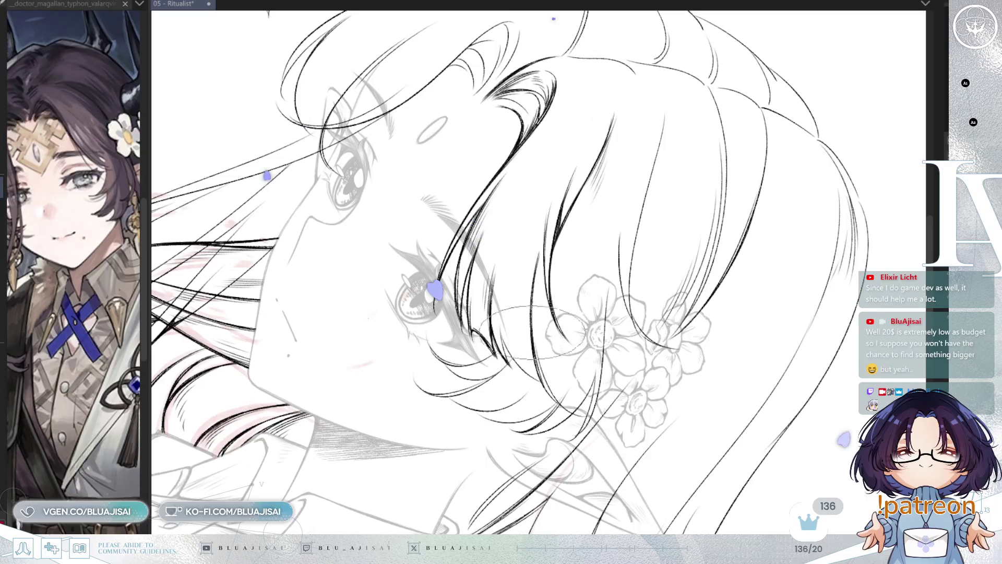
key(asciicircum)
key(asciicircum)
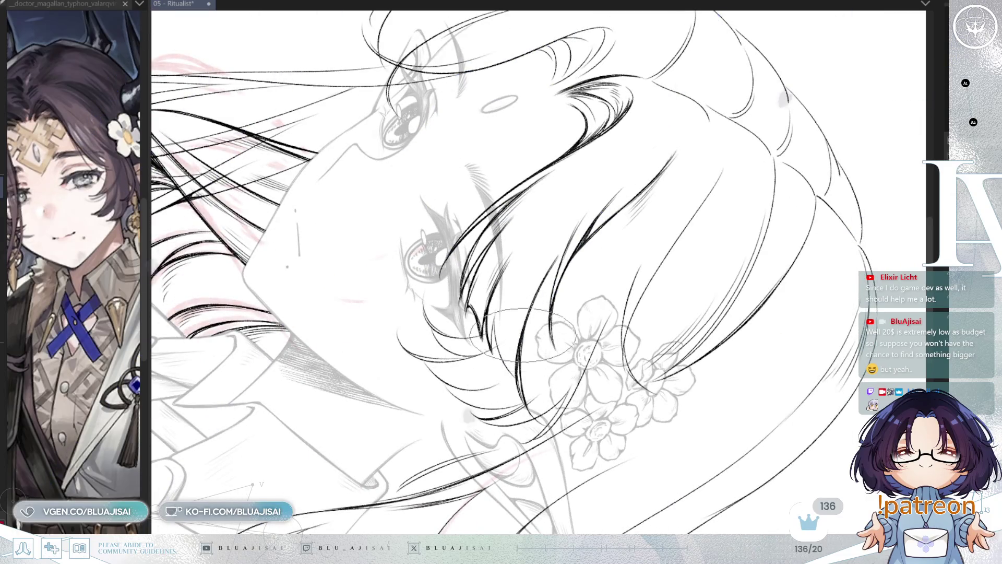
drag(537, 289, 558, 271)
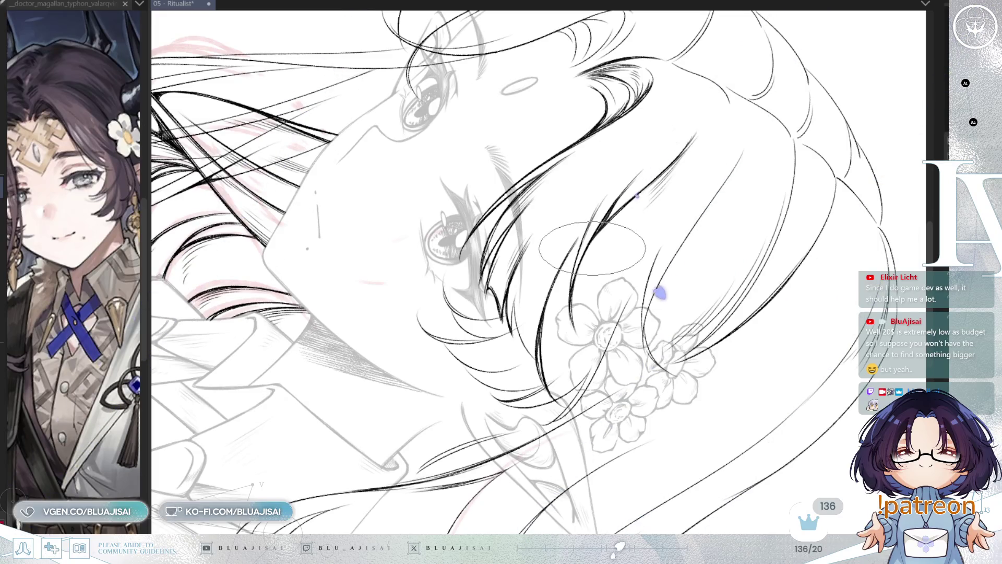
drag(595, 255, 529, 300)
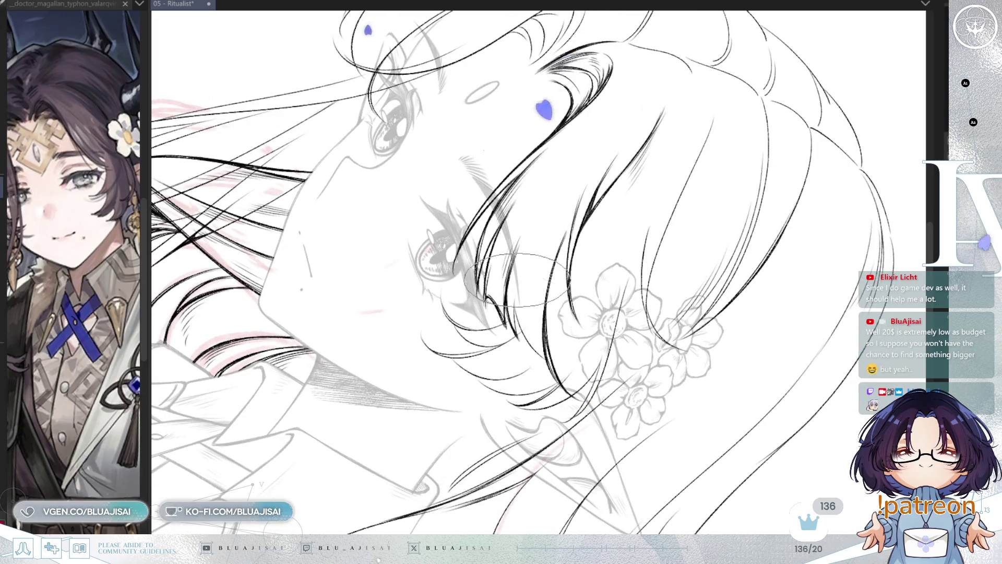
key(asciicircum)
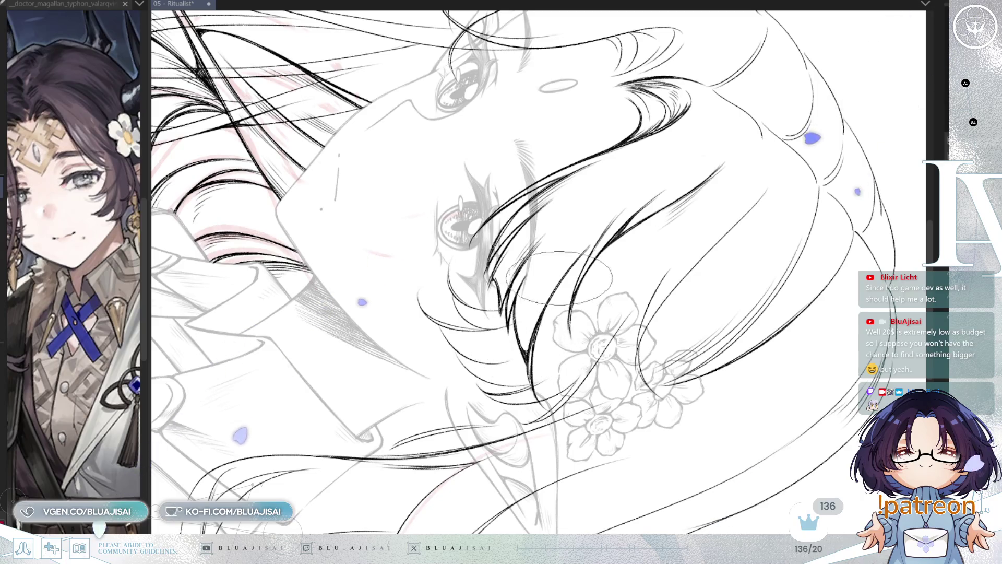
key(minus)
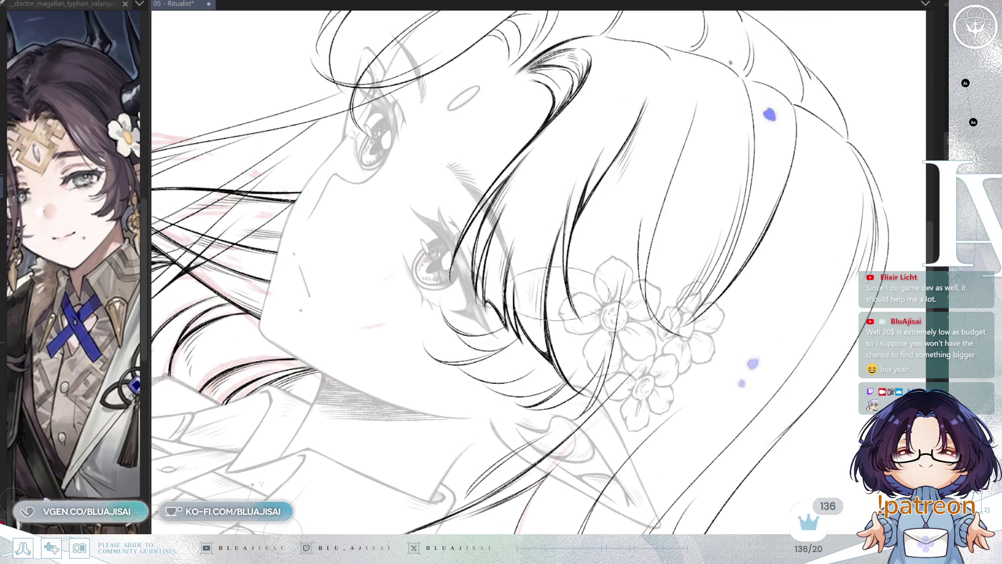
key(asciicircum)
key(asciicircum)
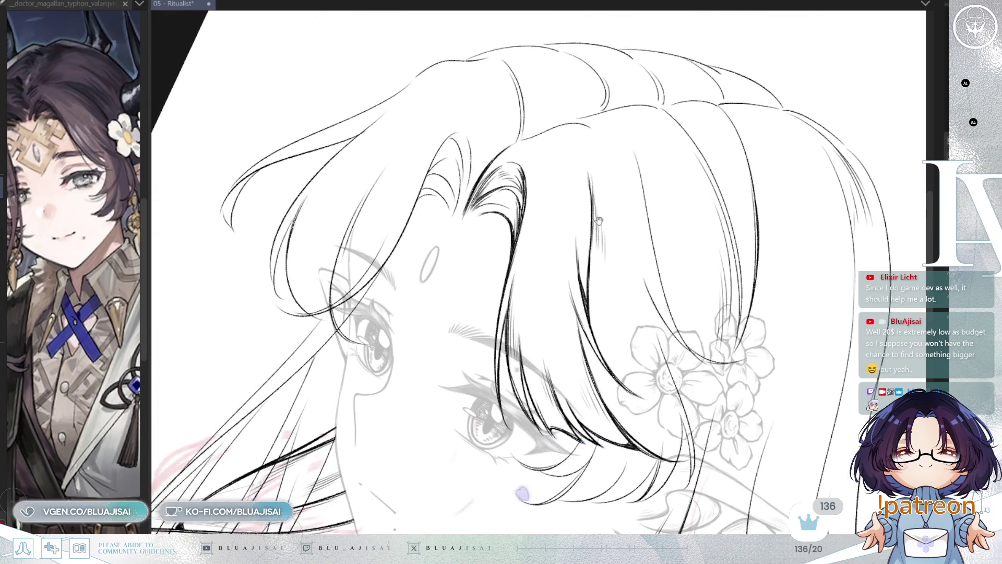
- Ink fringe strands curving from the crown around the flower cluster, rotating and flipping the view
drag(598, 220, 612, 241)
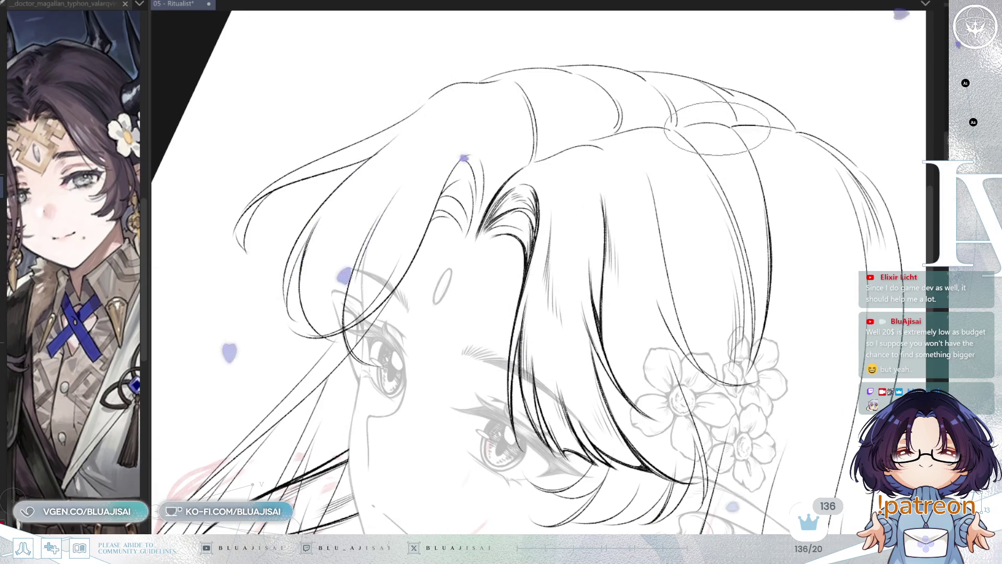
key(minus)
key(minus)
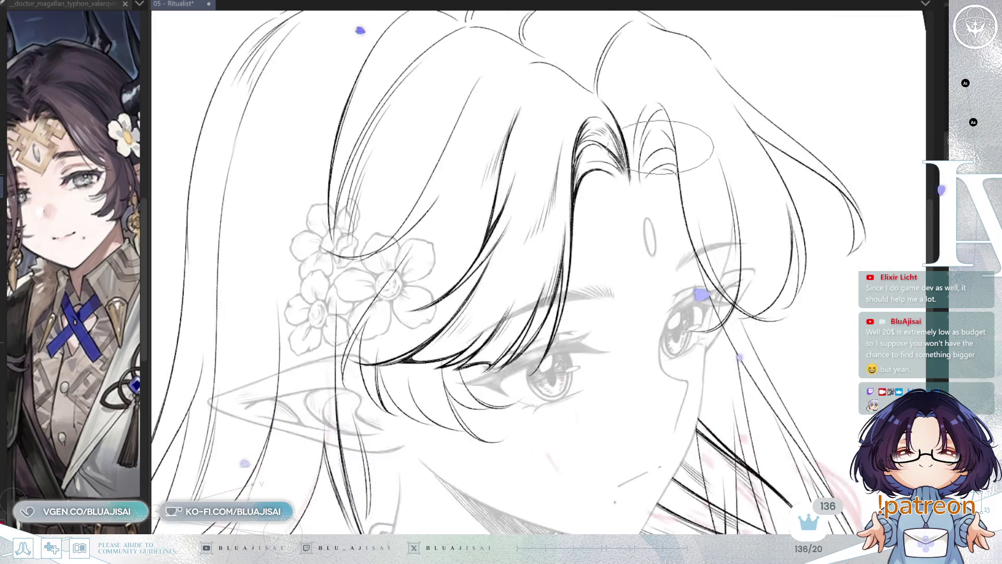
key(minus)
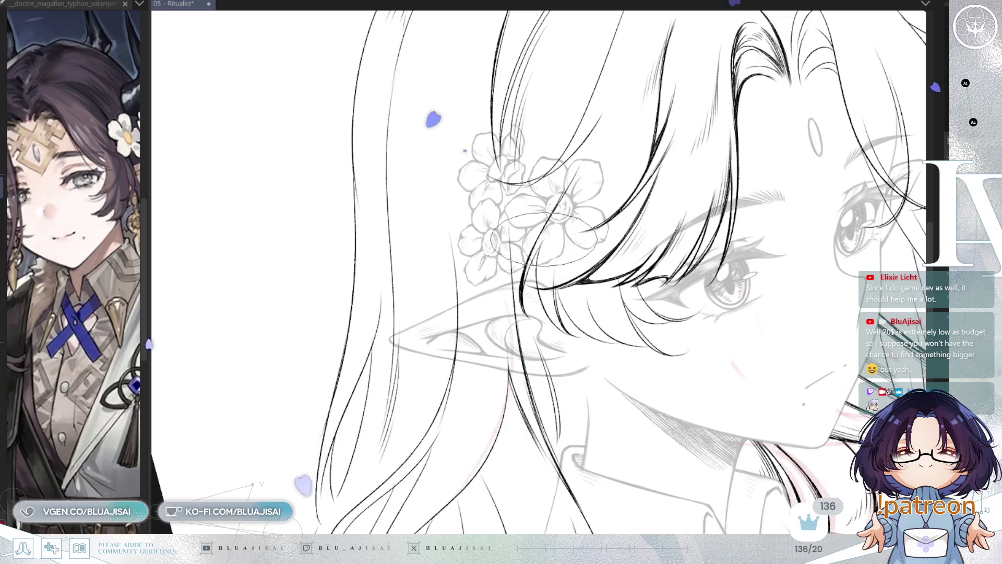
key(asciicircum)
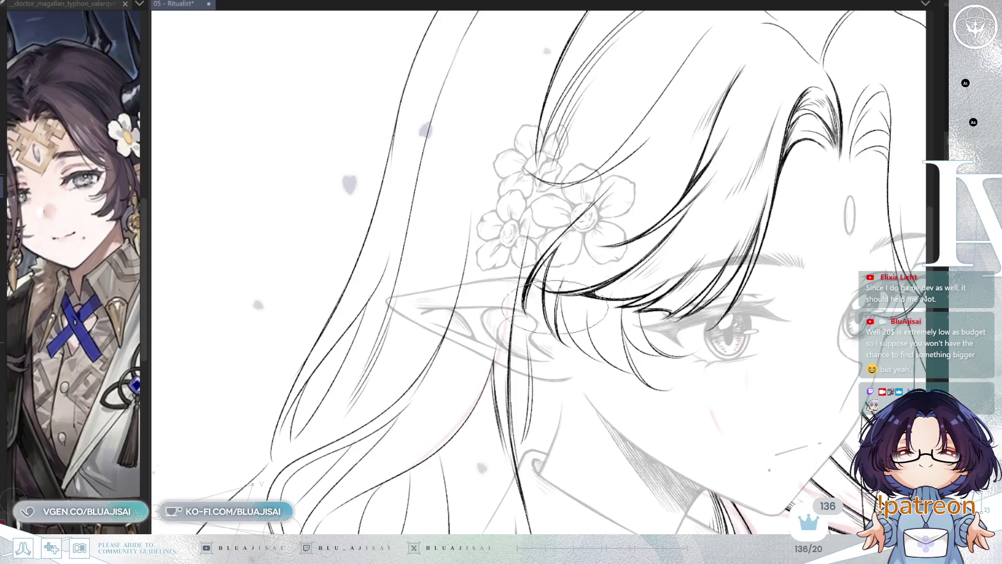
key(asciicircum)
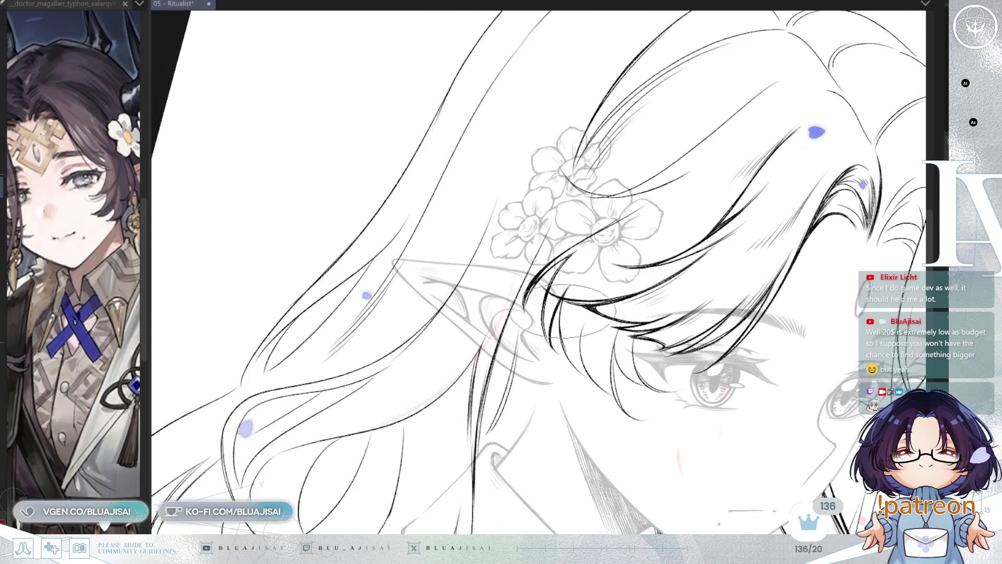
key(asciicircum)
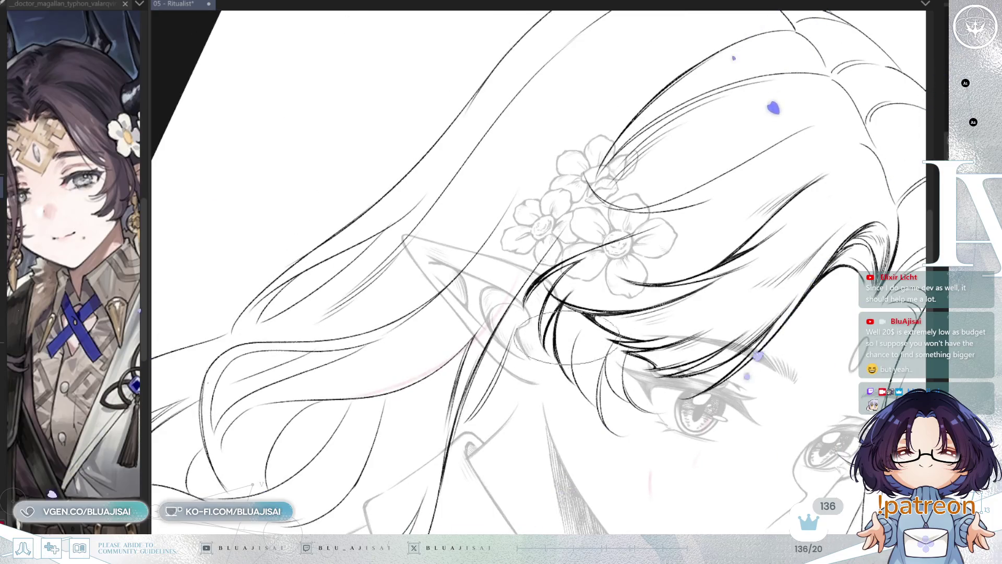
key(asciicircum)
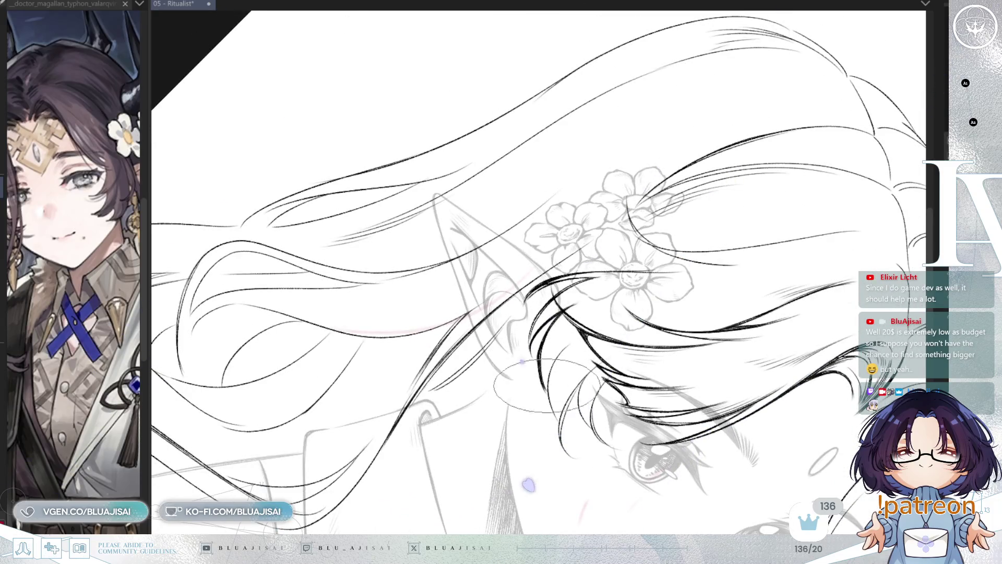
key(minus)
key(minus)
key(minus)
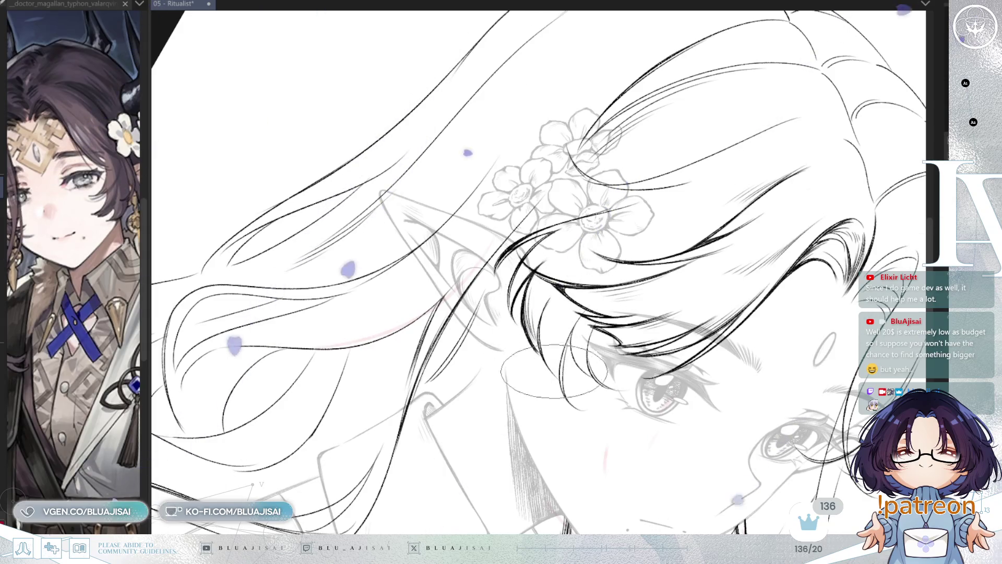
key(minus)
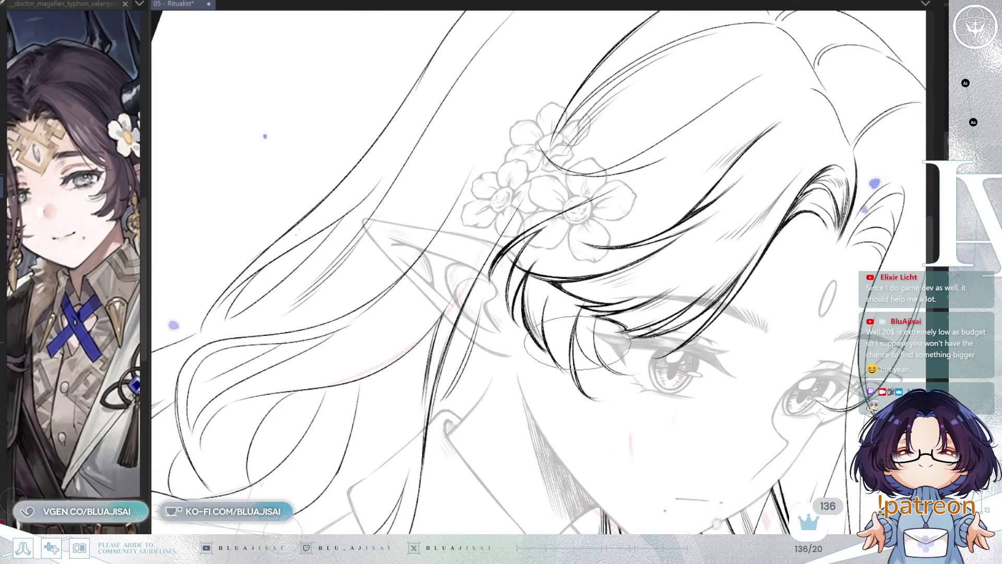
key(asciicircum)
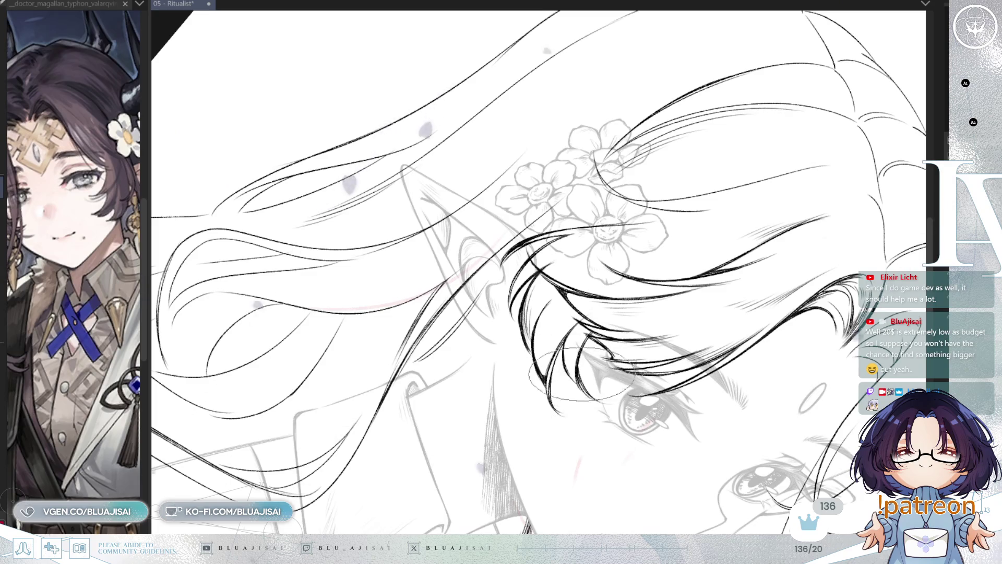
key(at)
key(minus)
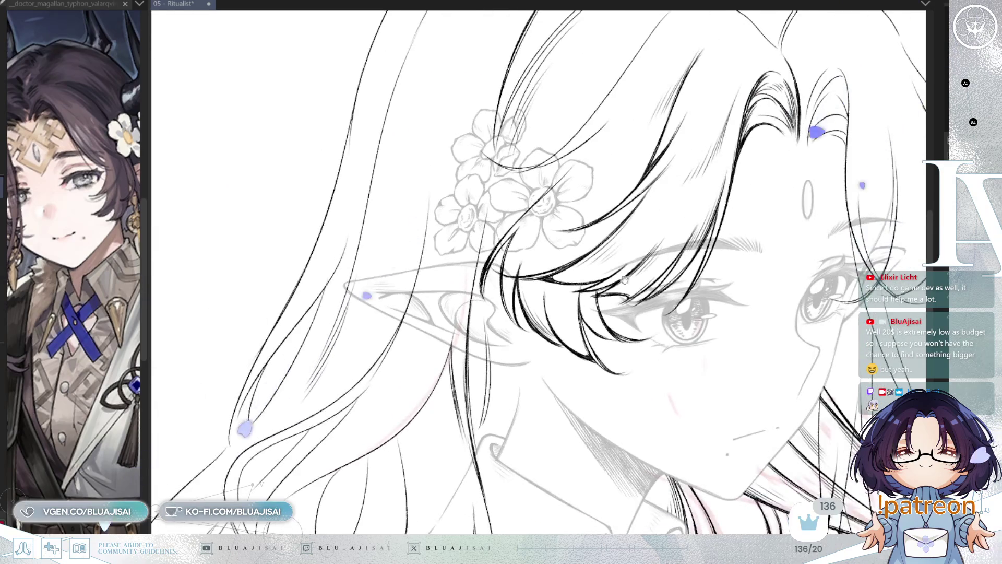
key(minus)
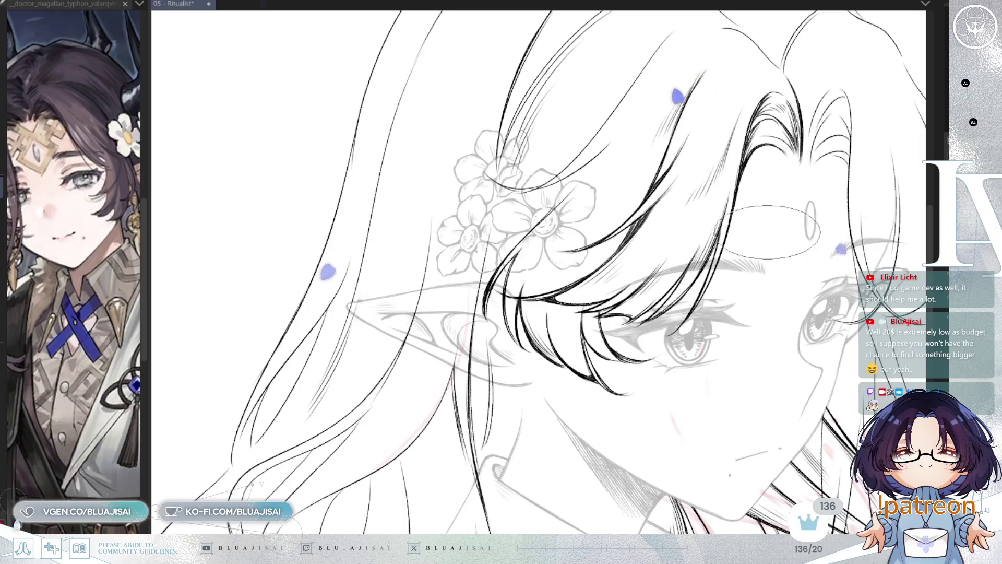
- Zoom out to the whole head and save the 05 - Ritualist artwork
drag(718, 227, 698, 253)
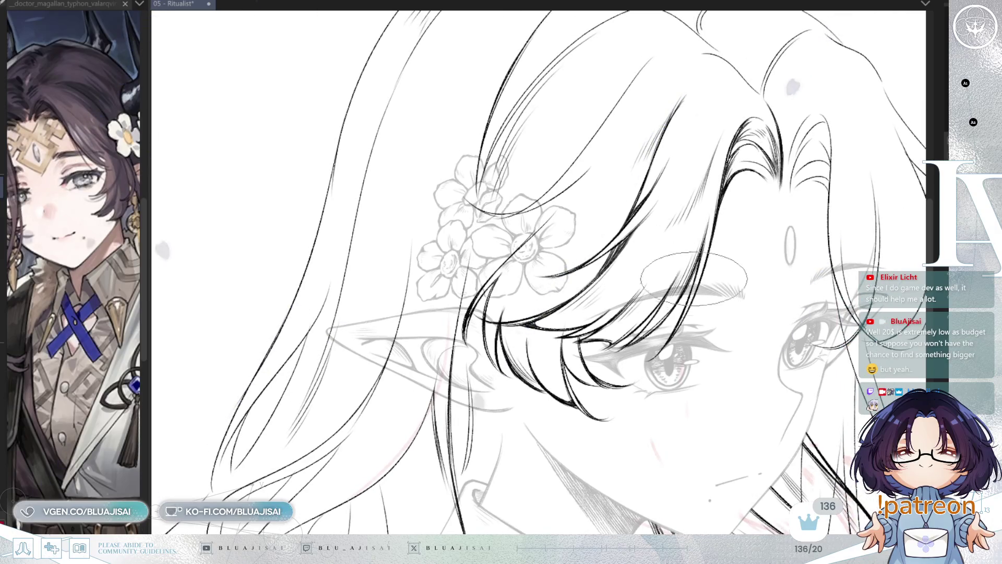
scroll(757, 230, down, 1)
drag(828, 225, 806, 206)
drag(743, 307, 699, 320)
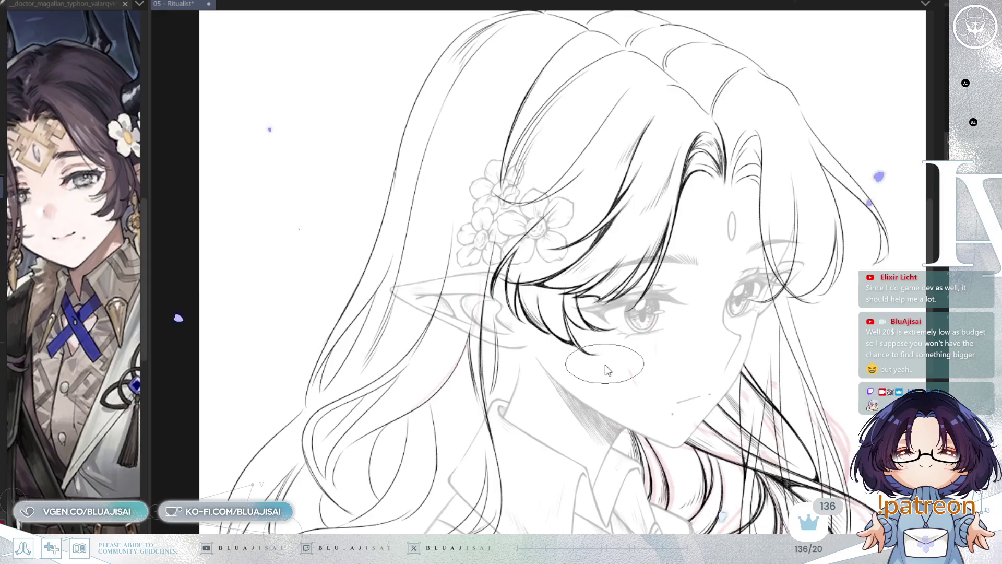
key(ctrl+s)
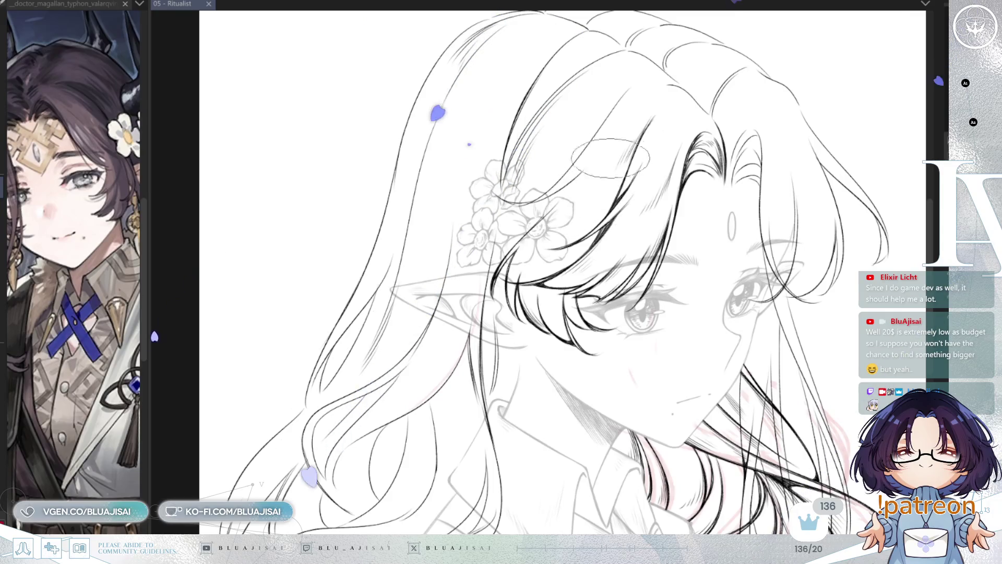
scroll(611, 158, up, 5)
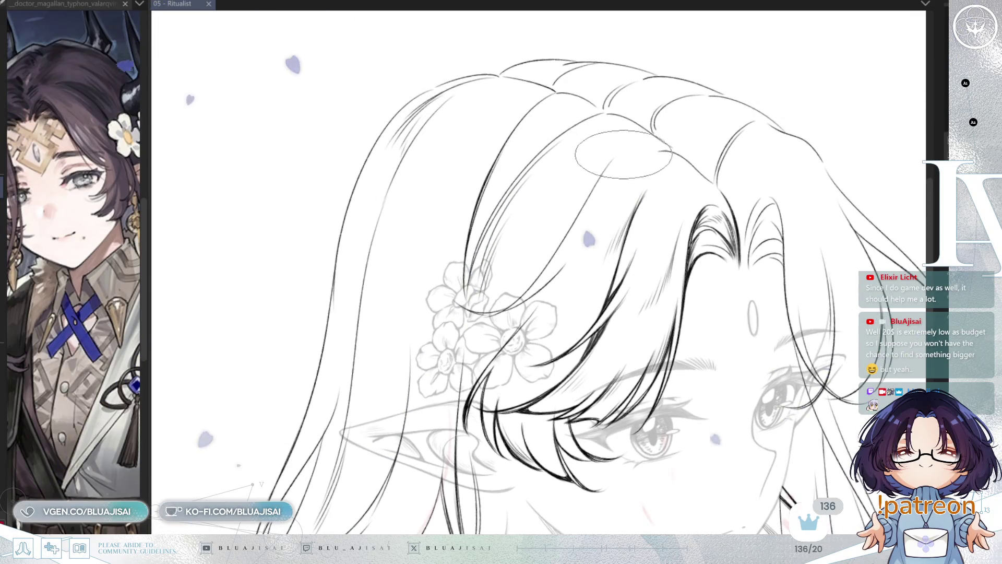
- Re-ink a hair line at the top of the head and add light hatching strokes
drag(613, 156, 548, 272)
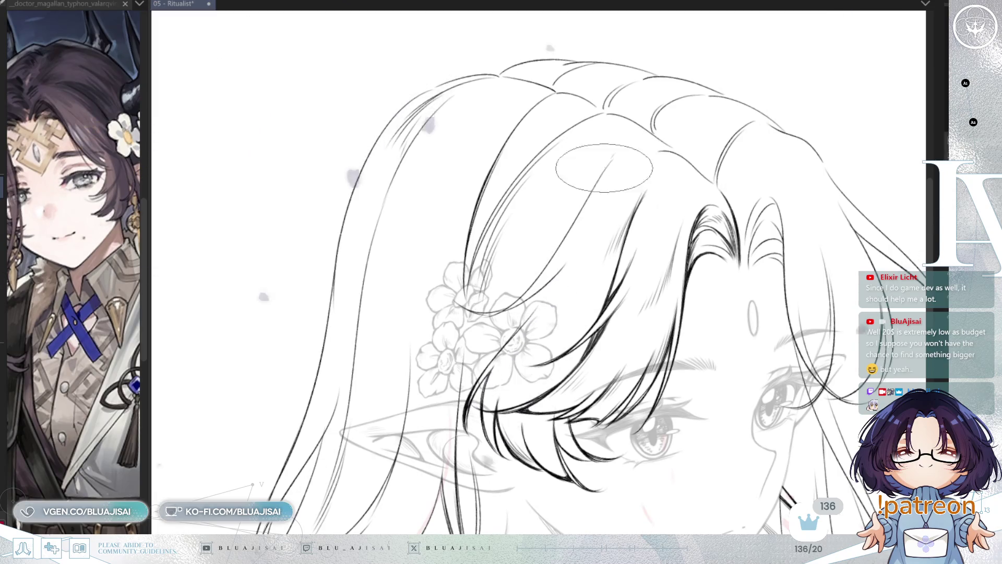
scroll(606, 166, up, 2)
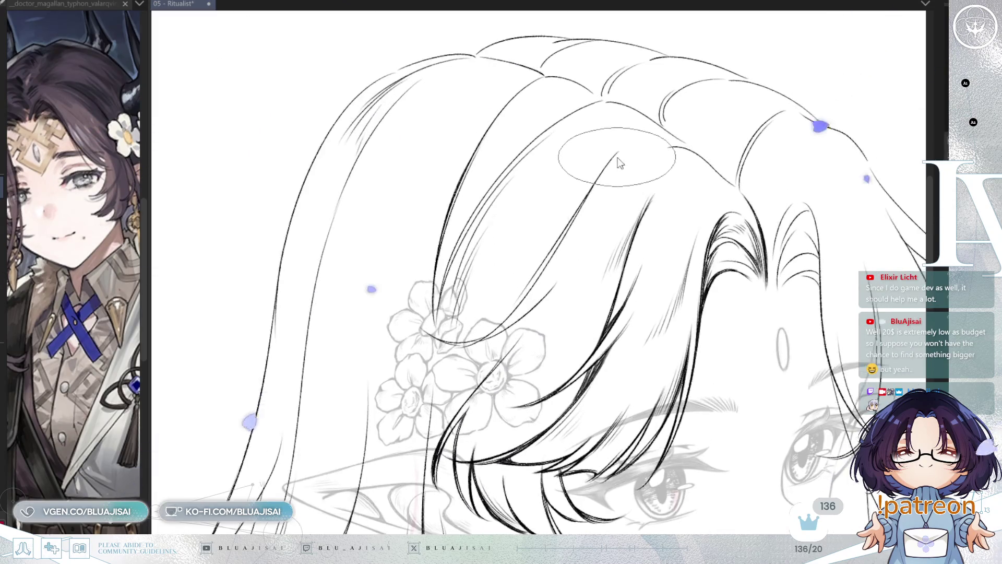
scroll(569, 261, up, 1)
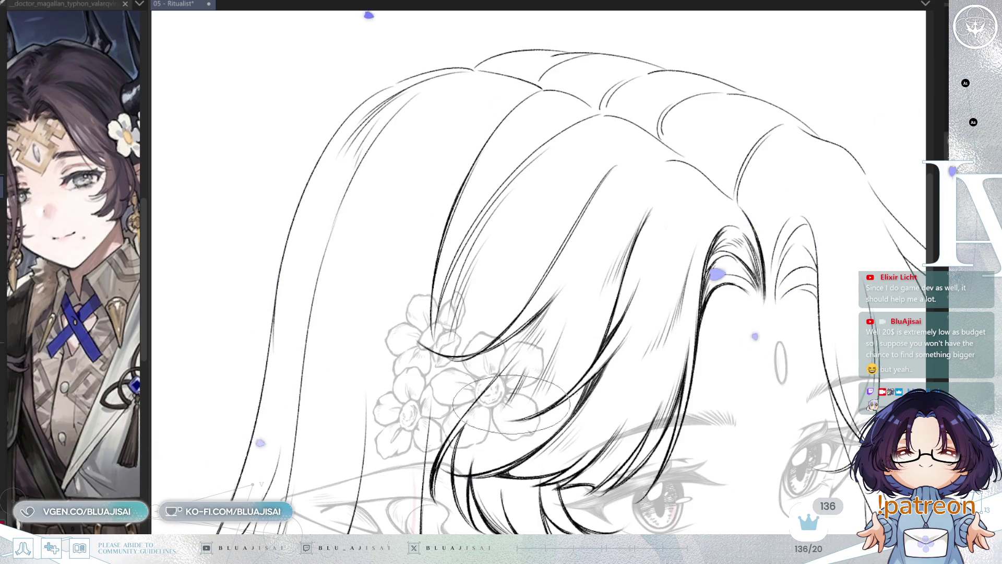
scroll(541, 308, up, 1)
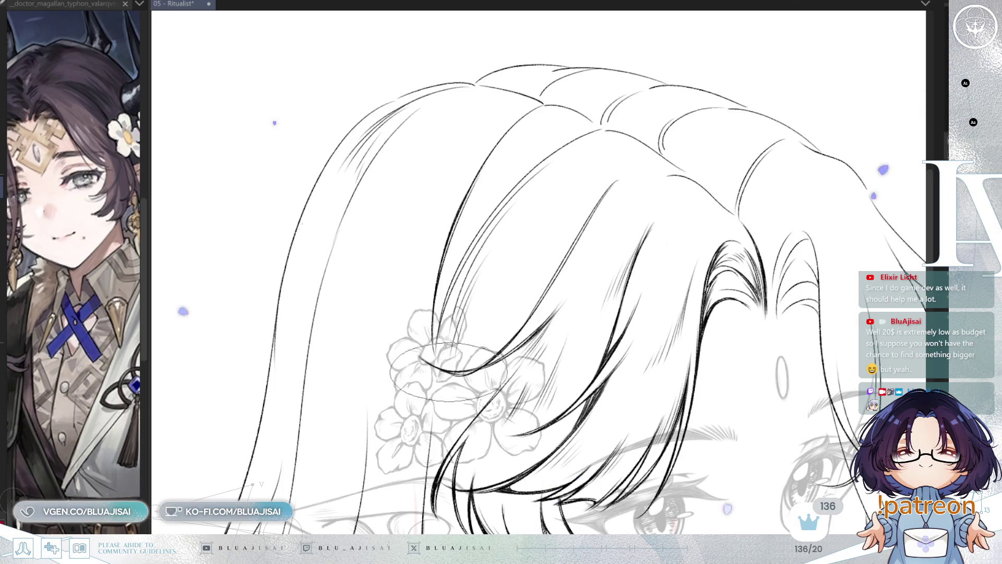
scroll(478, 345, up, 2)
scroll(478, 344, left, 2)
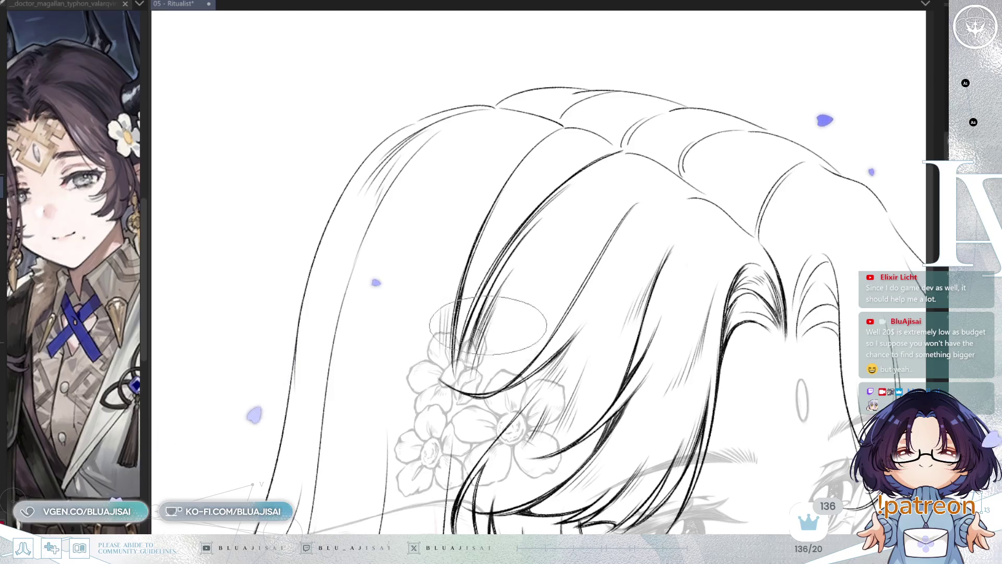
mouse_move(647, 209)
mouse_down()
mouse_move(659, 228)
mouse_move(595, 249)
mouse_up()
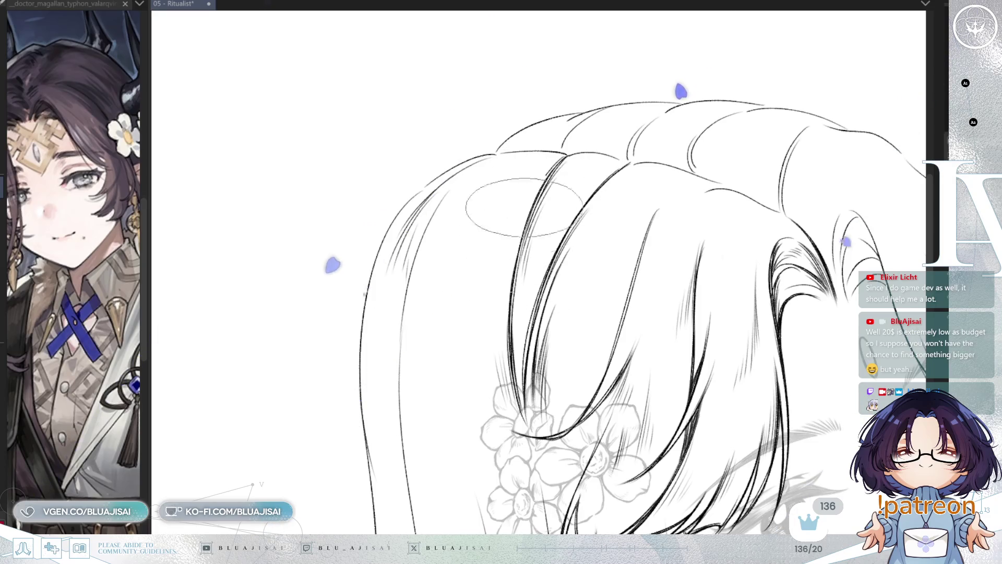
drag(555, 160, 486, 282)
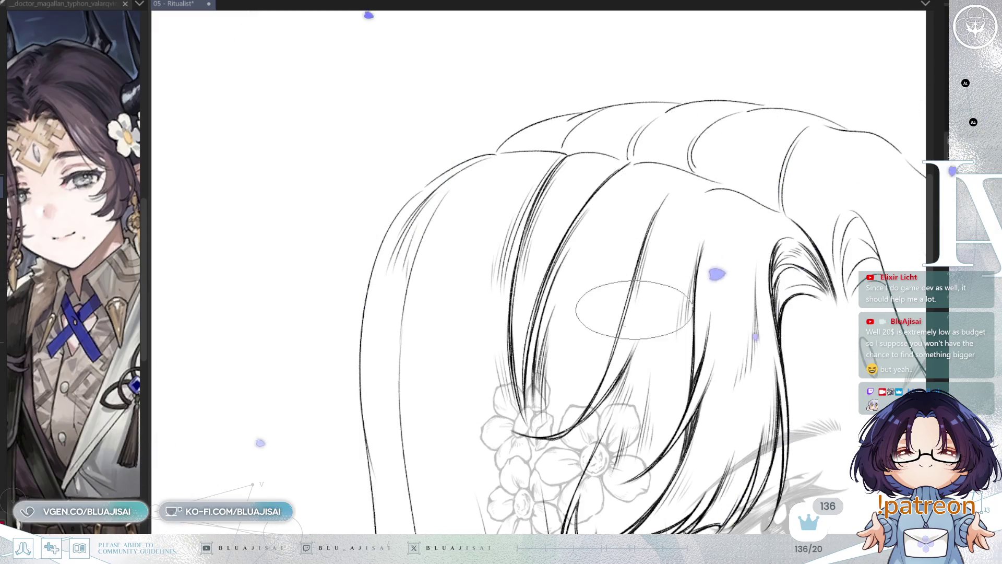
- Review the lower hair, flowers and upper hair, then save the Ritualist file
drag(768, 256, 769, 191)
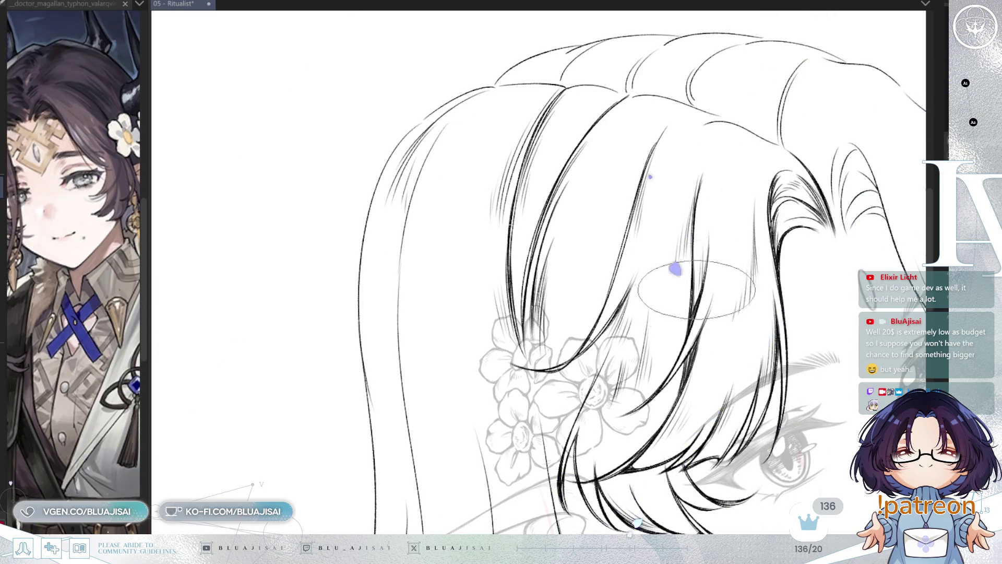
drag(725, 225, 725, 246)
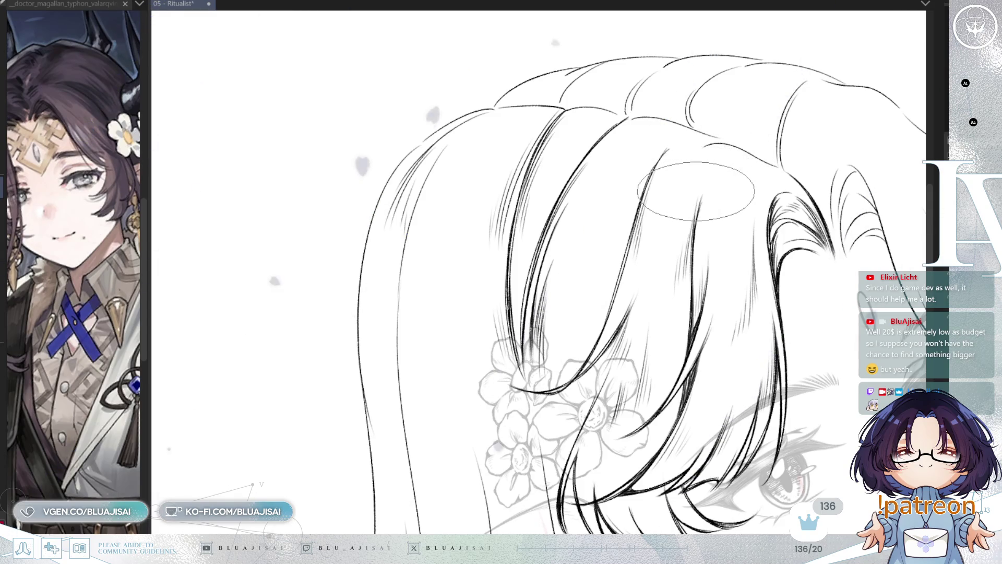
key(ctrl+s)
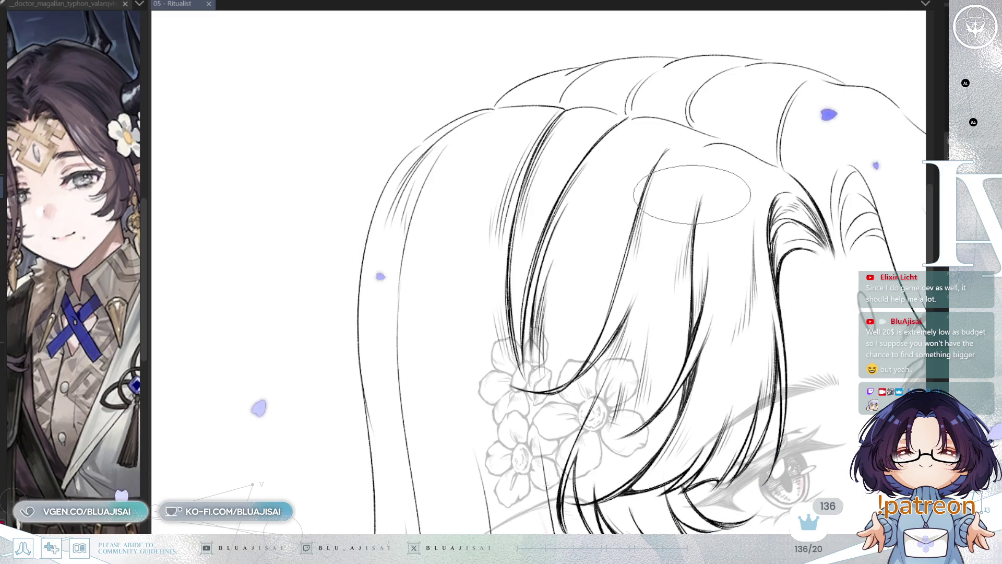
key(End)
key(End)
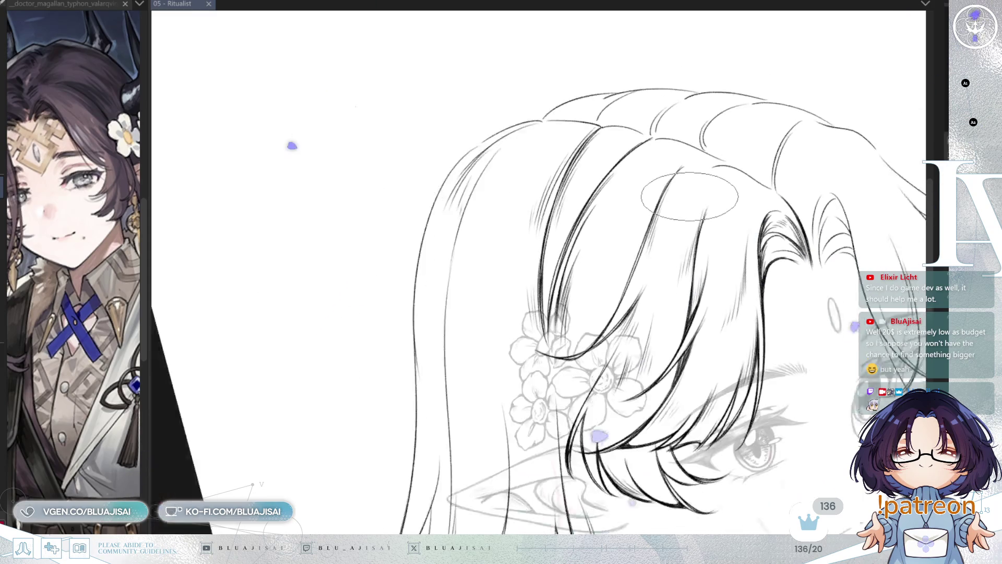
key(End)
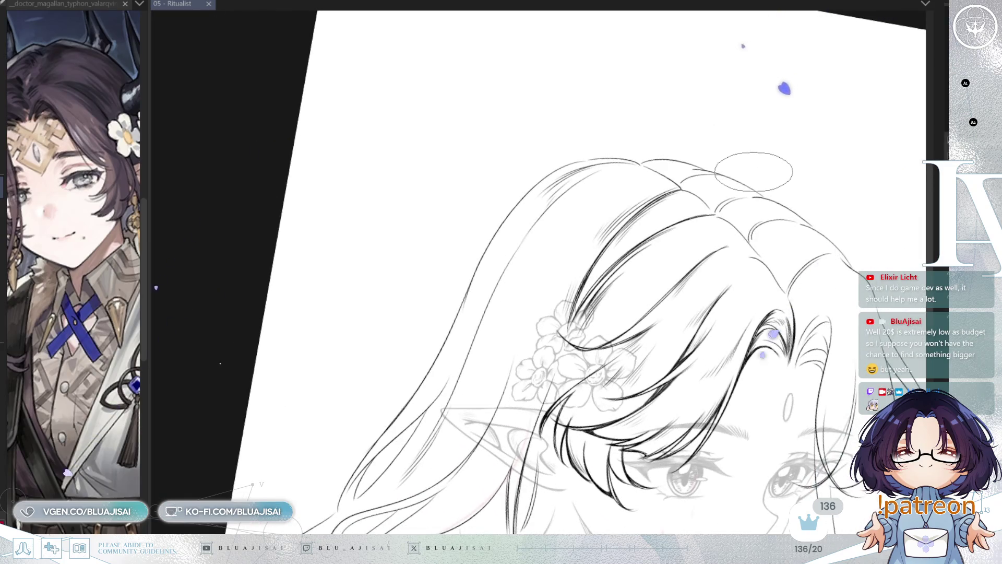
- Ink bold strands with fine hatching across the hair lobes near the crown, rotating the view
key(Home)
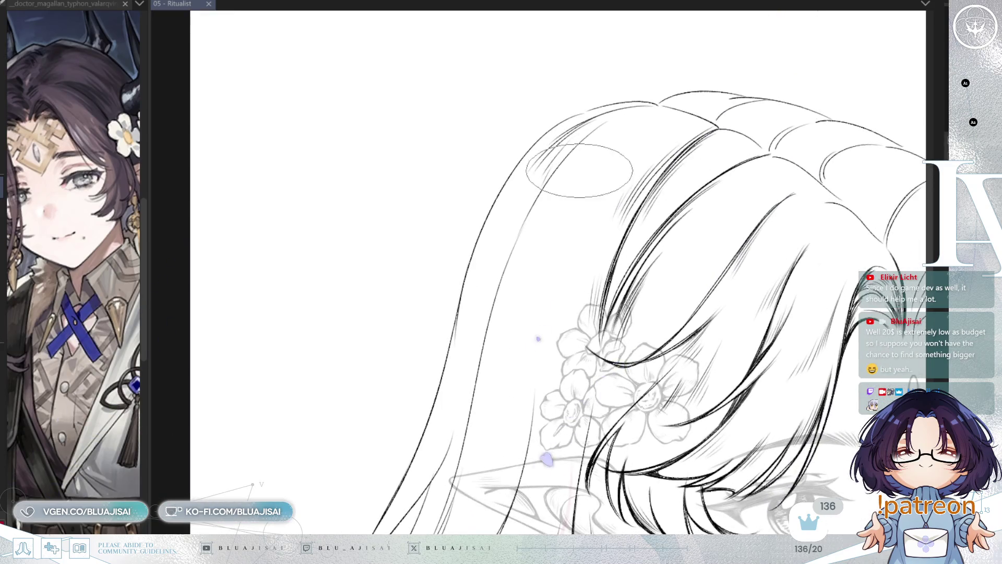
key(Delete)
mouse_move(601, 159)
mouse_down()
mouse_move(581, 156)
mouse_move(512, 246)
mouse_move(562, 157)
mouse_move(540, 204)
mouse_move(510, 228)
mouse_move(506, 264)
mouse_move(478, 300)
mouse_move(488, 357)
mouse_move(477, 436)
mouse_move(492, 376)
mouse_move(600, 141)
mouse_move(586, 110)
mouse_move(531, 181)
mouse_up()
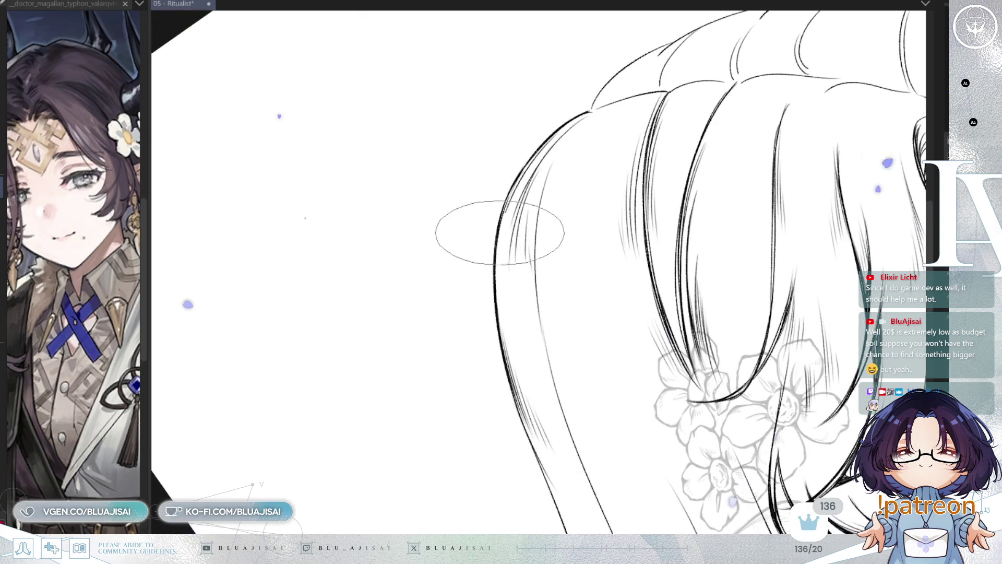
drag(511, 226, 565, 210)
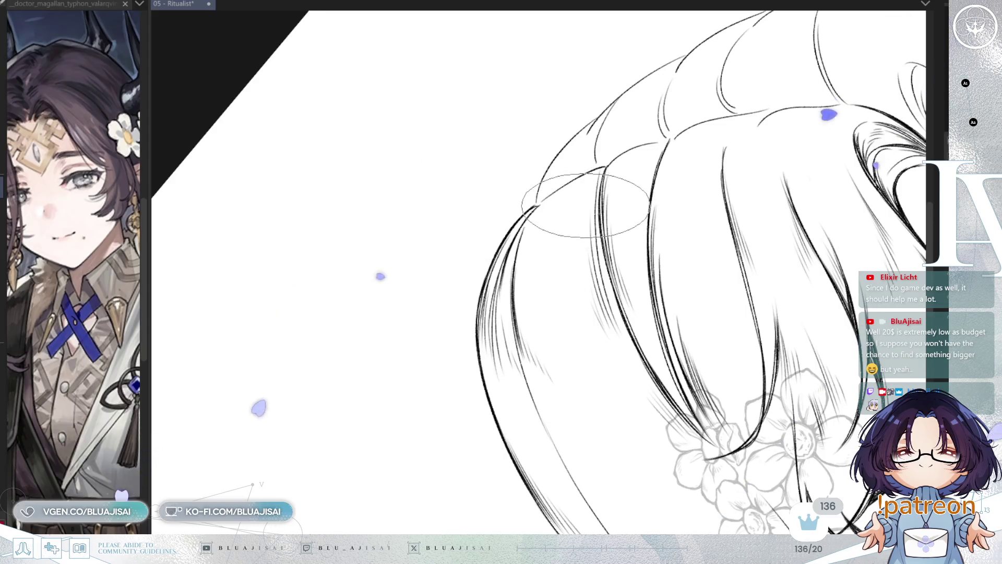
key(space)
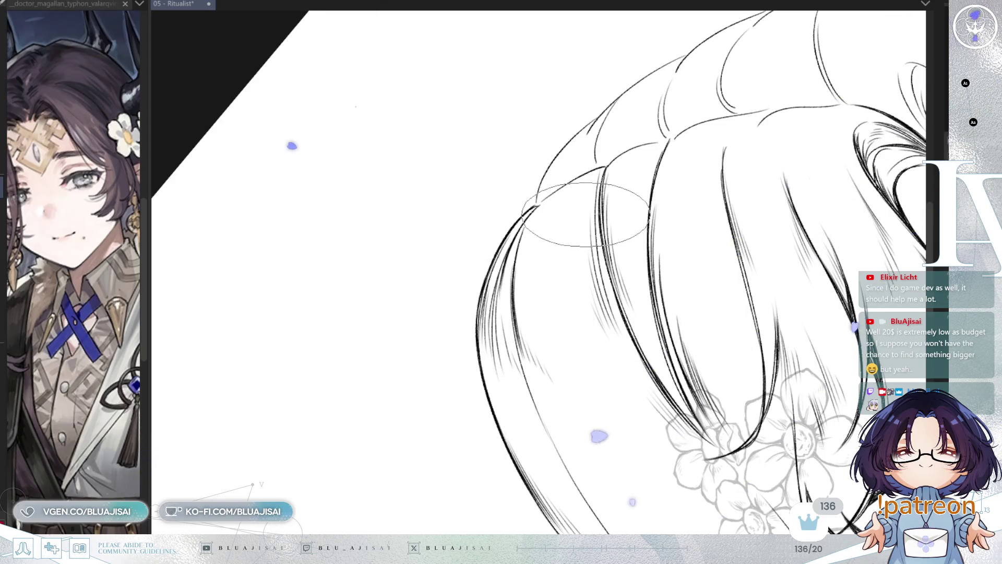
drag(585, 214, 535, 201)
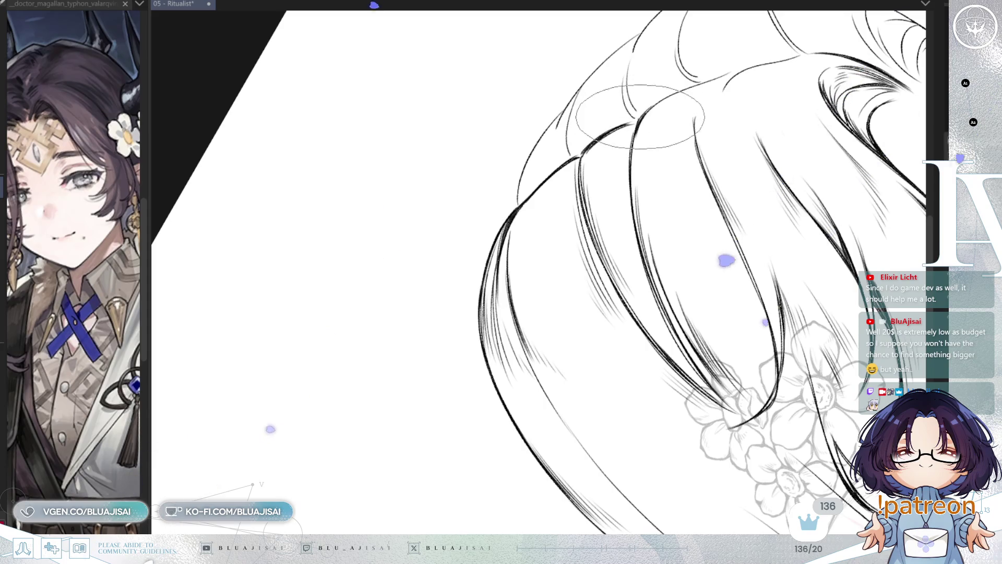
drag(635, 177, 602, 153)
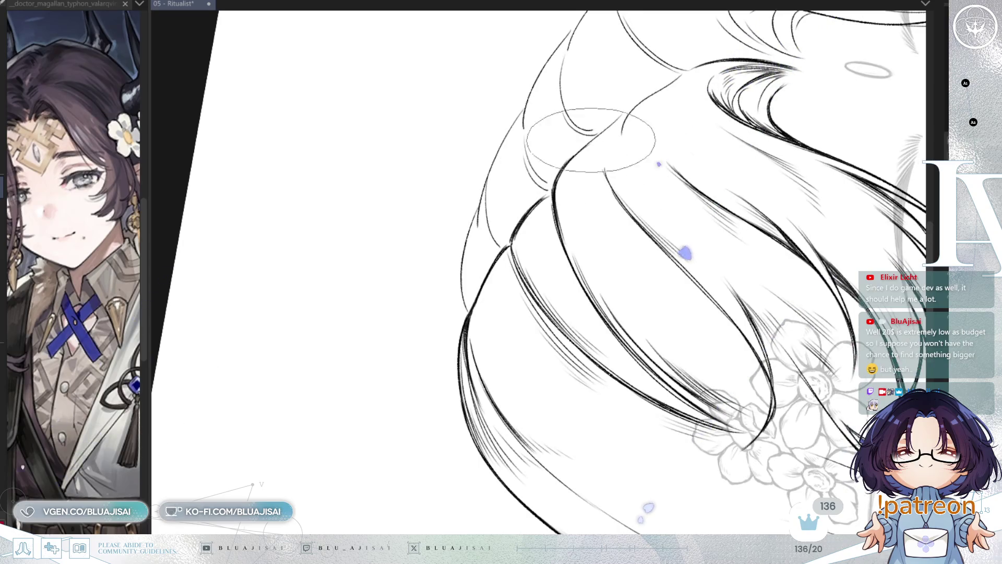
mouse_move(606, 129)
mouse_down()
mouse_move(652, 113)
mouse_move(676, 128)
mouse_up()
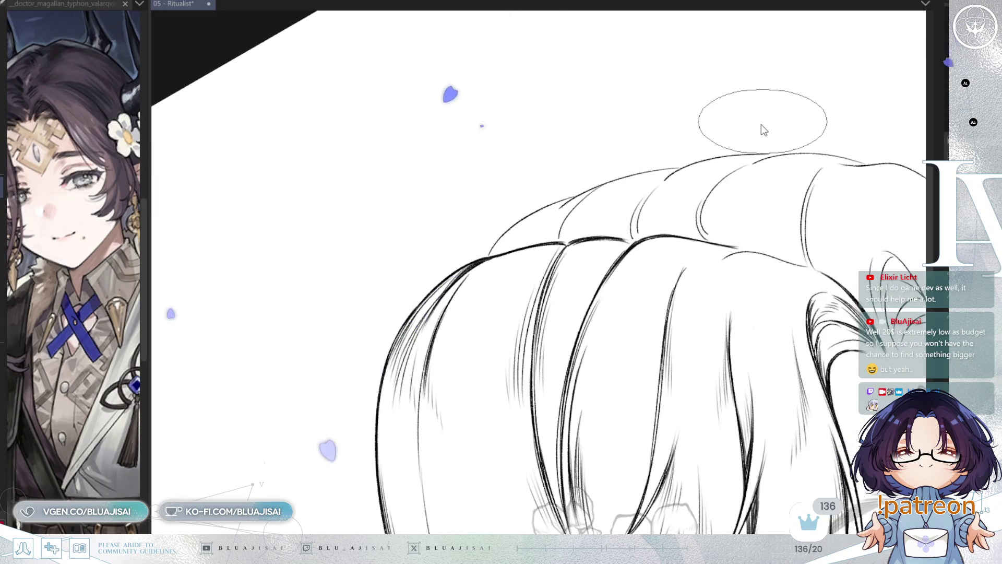
- Save, then zoom in on the crown and ink more strands across the front hair lobe
key(ctrl+s)
drag(725, 217, 690, 286)
scroll(491, 330, up, 3)
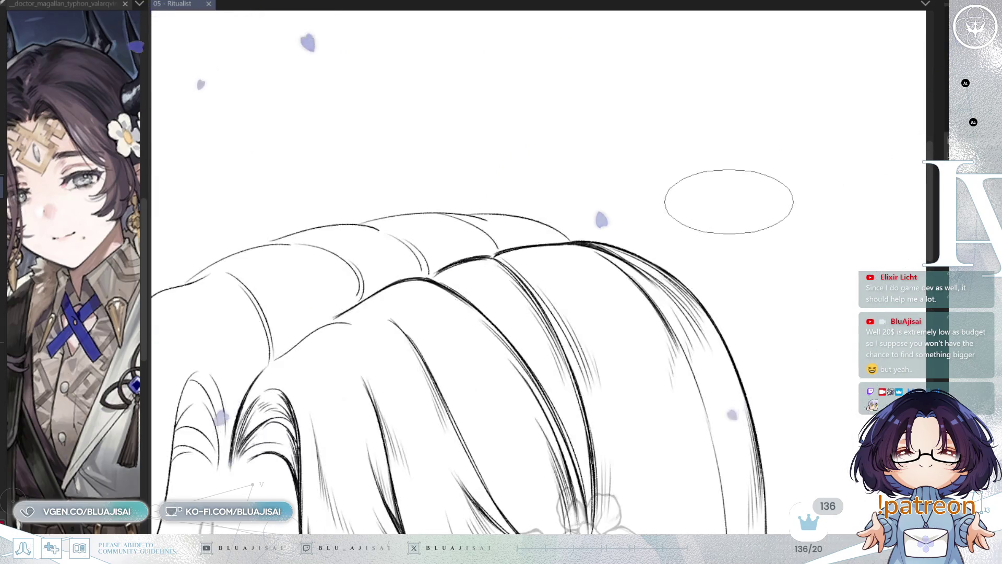
scroll(491, 330, down, 3)
mouse_move(478, 166)
mouse_down()
mouse_move(571, 230)
mouse_move(605, 227)
mouse_up()
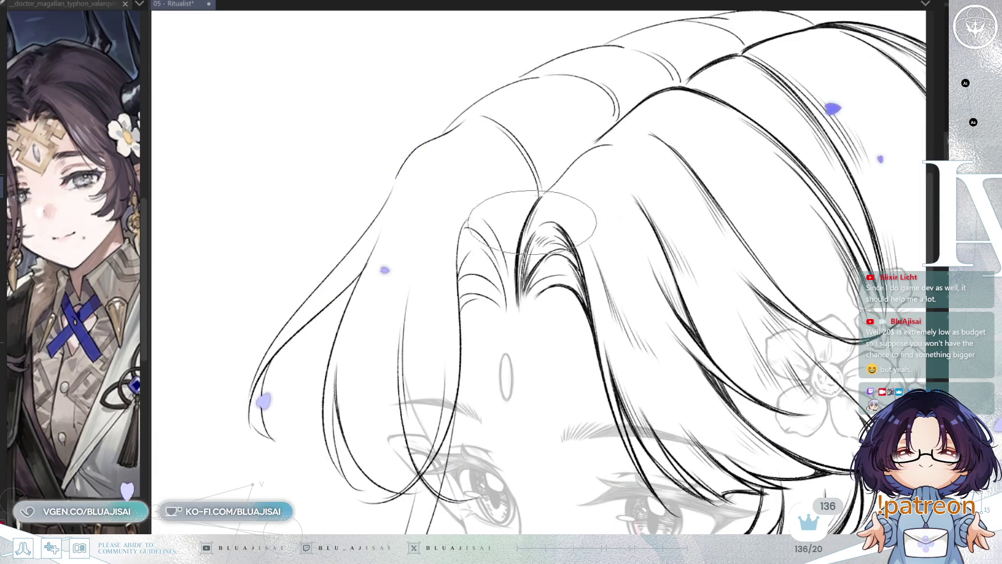
drag(541, 194, 545, 193)
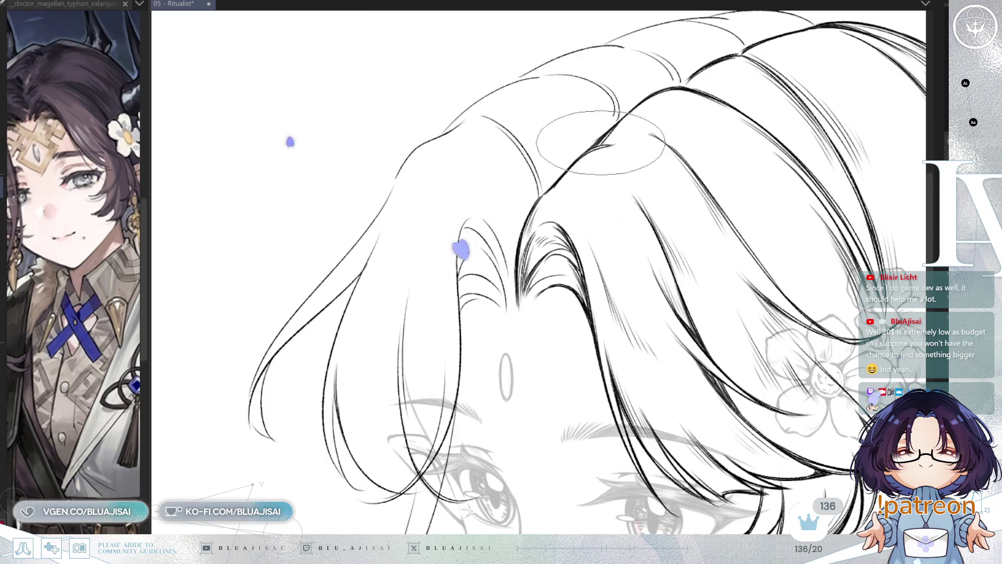
drag(600, 174, 563, 204)
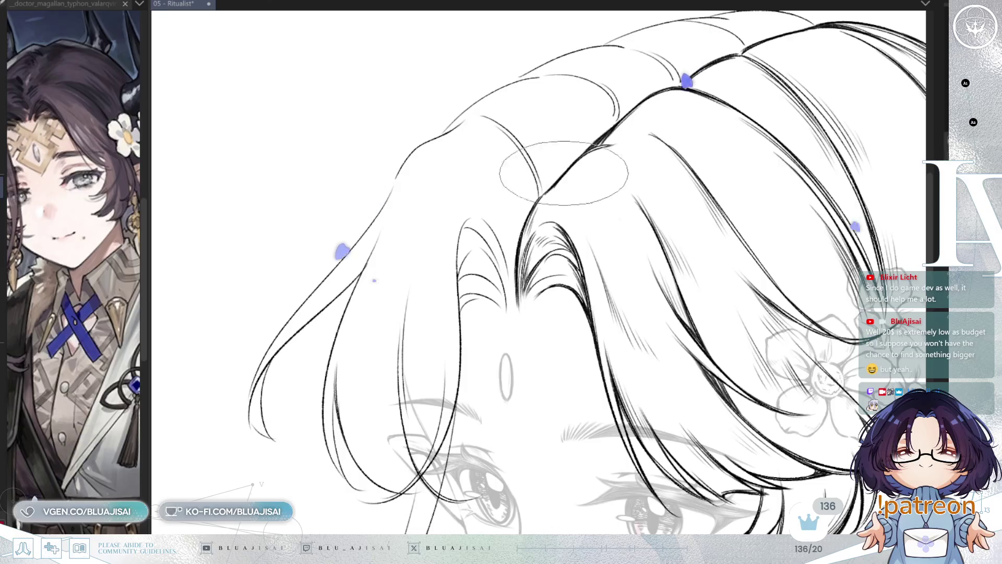
scroll(616, 245, up, 2)
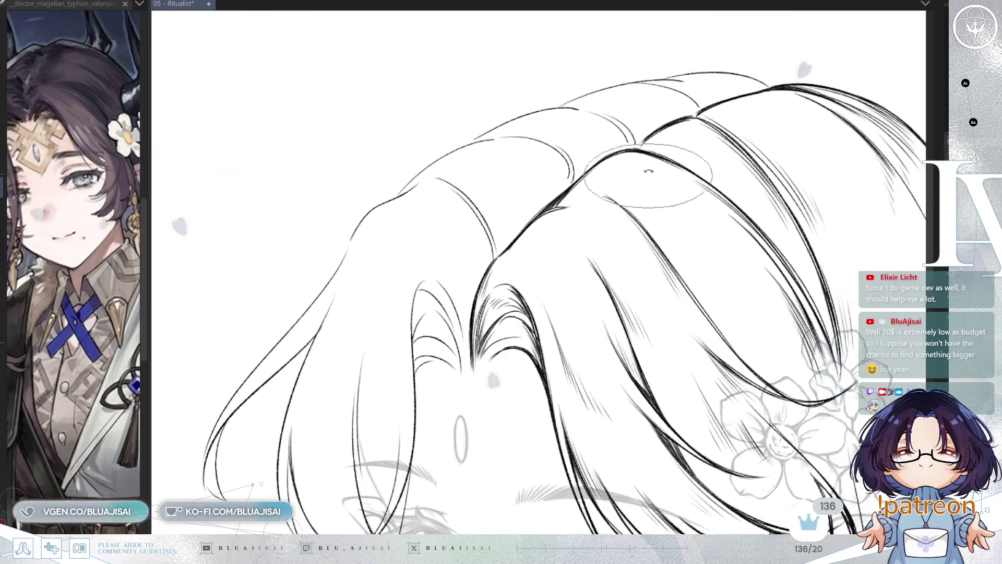
drag(567, 180, 585, 164)
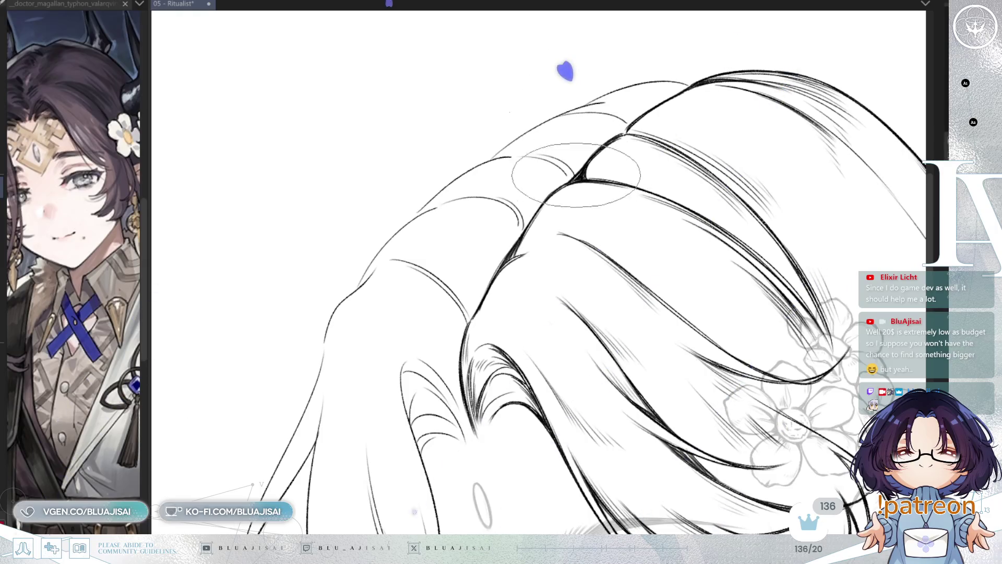
drag(581, 170, 577, 174)
- Ink the top outline of the hair, then straighten and zoom out the view
drag(638, 109, 608, 144)
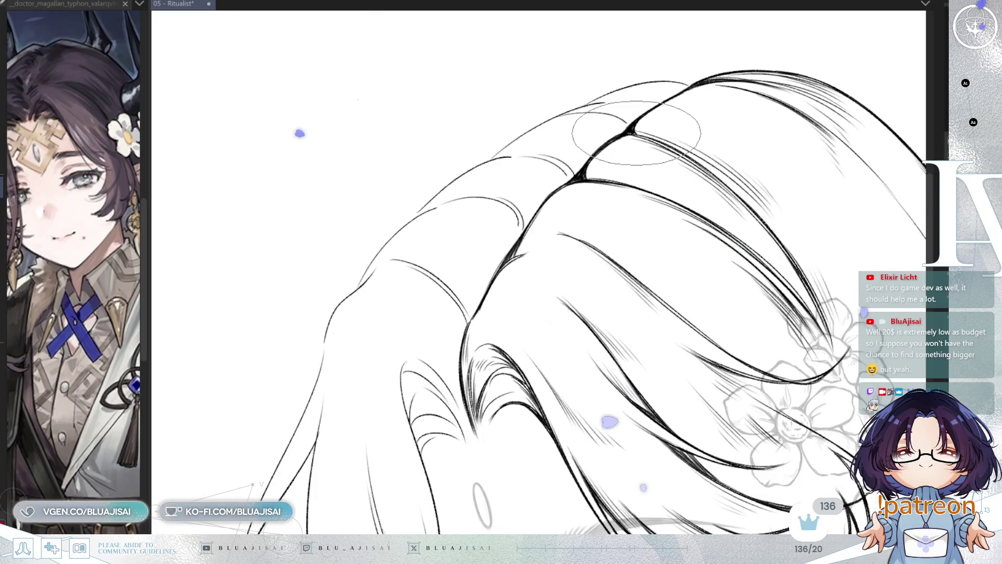
mouse_move(830, 89)
mouse_down()
mouse_move(827, 149)
mouse_move(838, 140)
mouse_move(585, 213)
mouse_up()
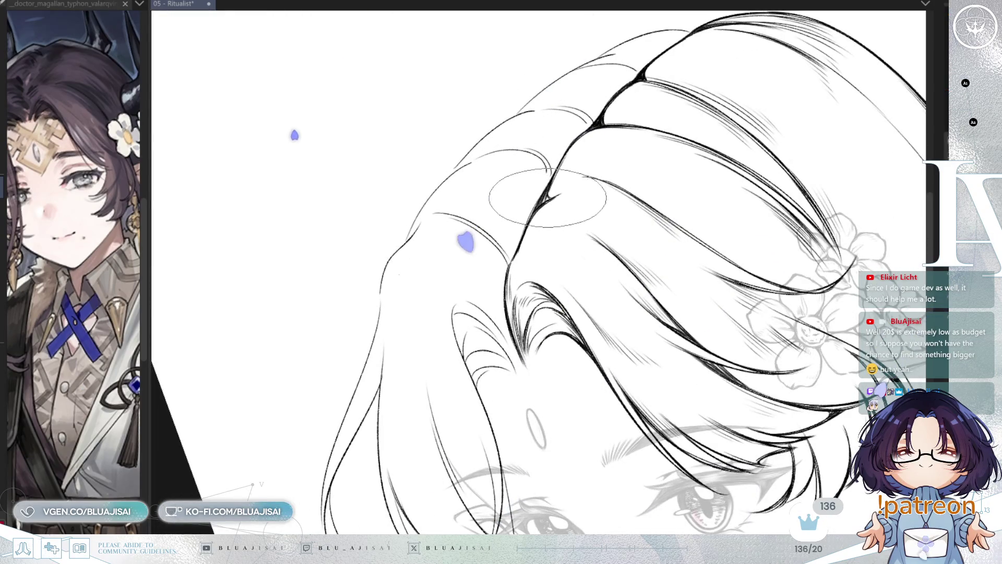
mouse_move(545, 198)
mouse_down()
mouse_move(726, 107)
mouse_move(783, 108)
mouse_move(720, 146)
mouse_move(624, 170)
mouse_up()
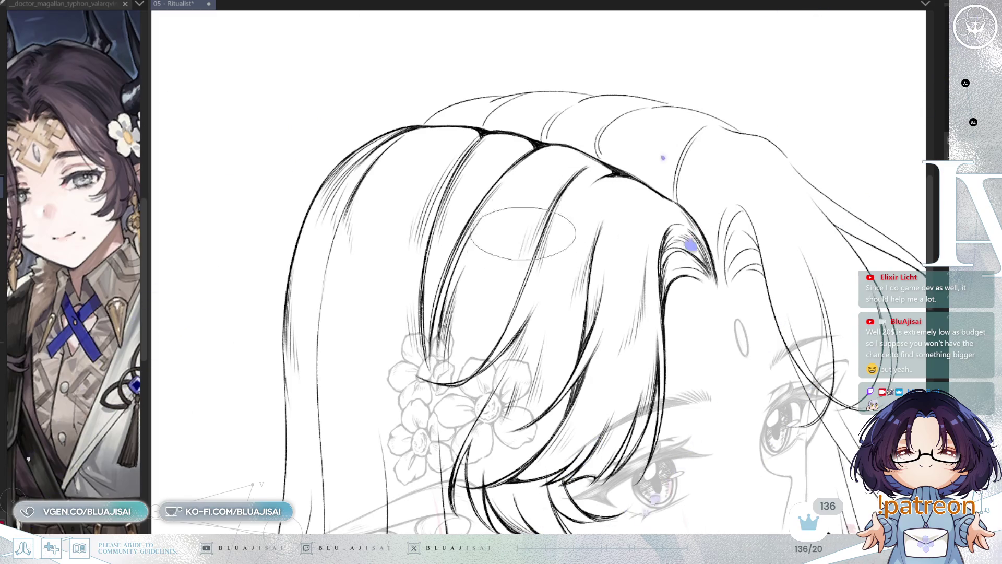
drag(540, 237, 765, 175)
scroll(551, 149, up, 4)
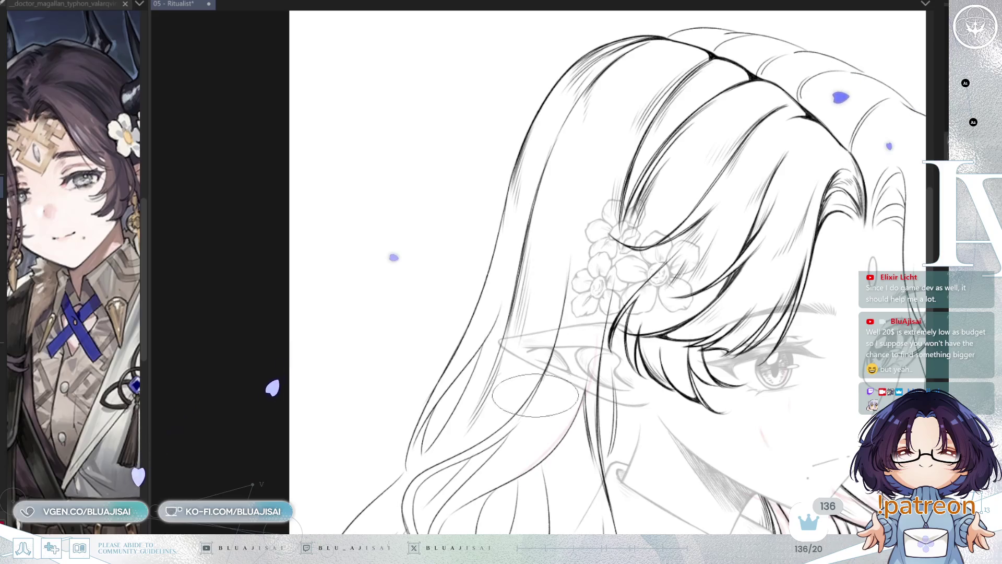
- Pan down to the side hair below the pointed ear and save the Ritualist file
drag(621, 297, 610, 226)
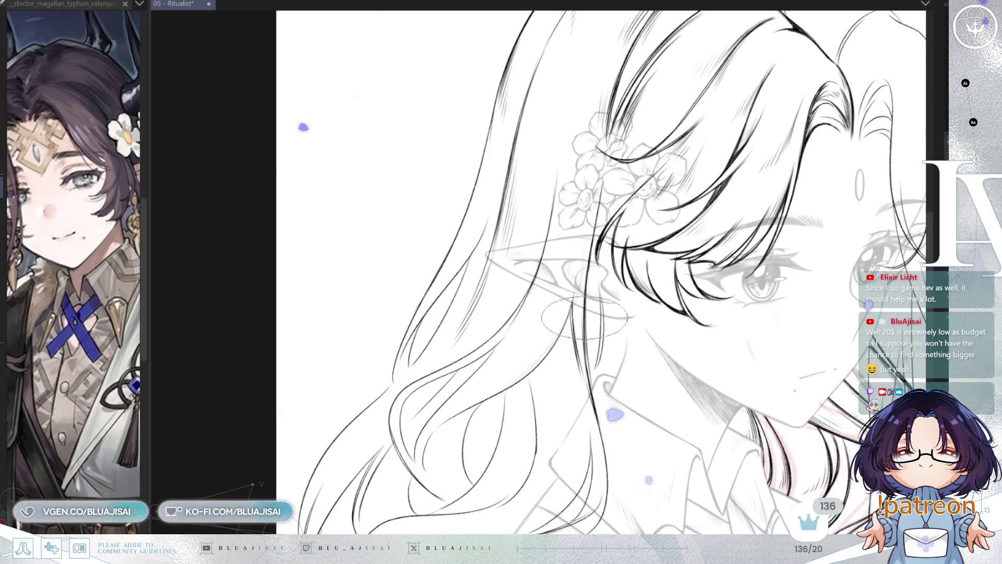
scroll(587, 305, up, 2)
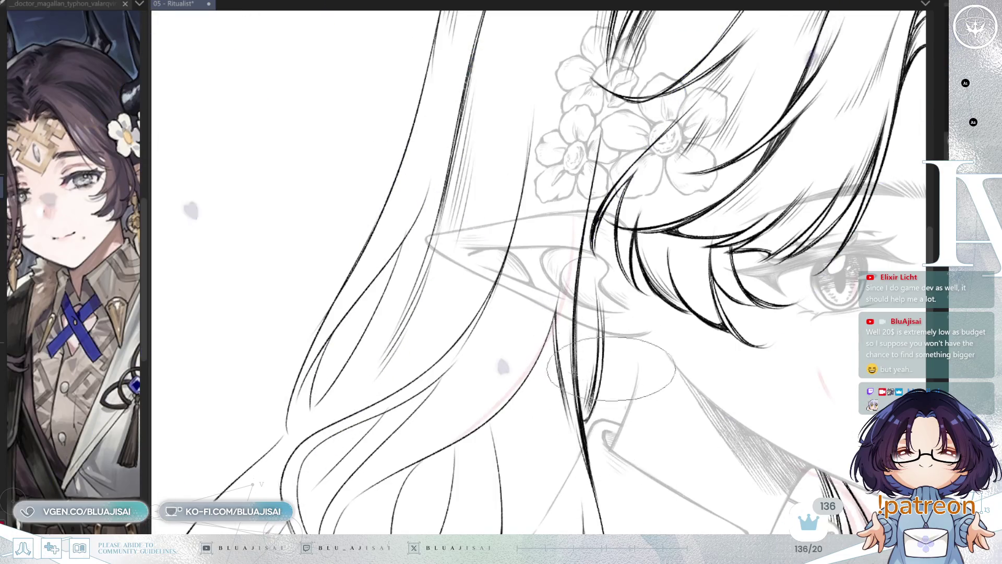
drag(611, 369, 580, 215)
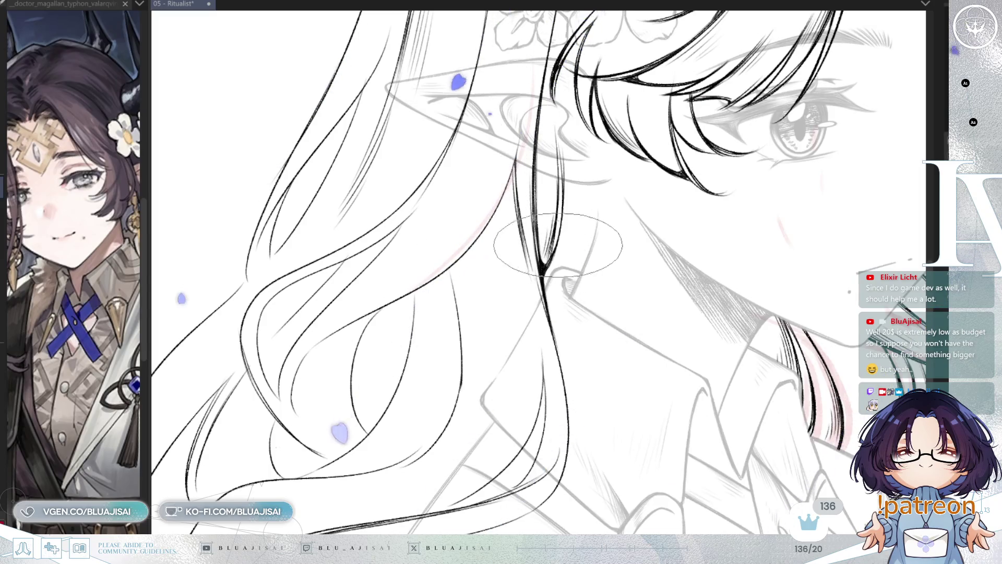
key(ctrl+s)
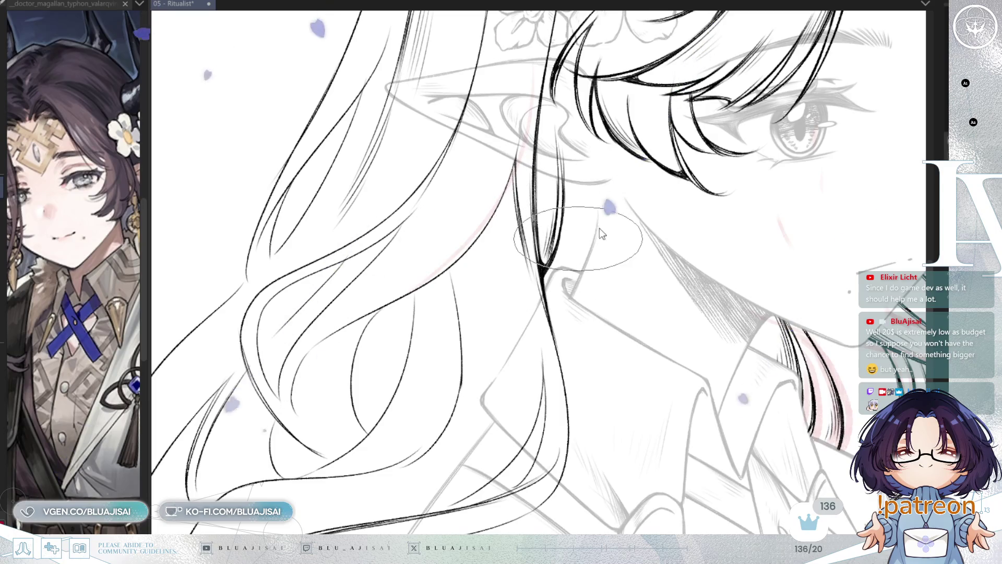